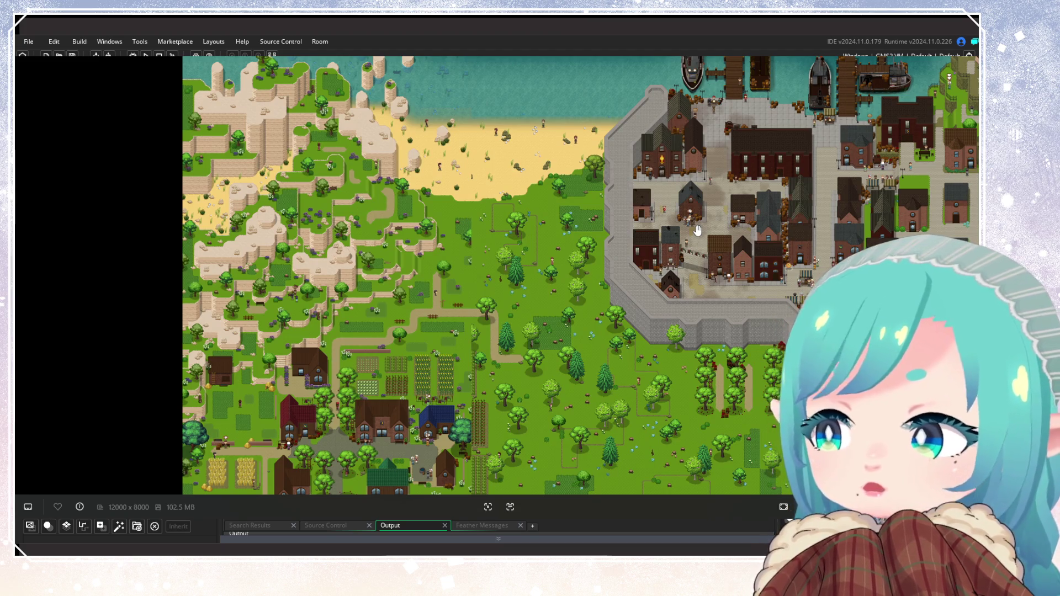
Pan and zoom across the farmland and cliffs toward the farming village.
{"action": "mouse_move", "coordinate": [346, 338]}
{"action": "left_mouse_down"}
{"action": "mouse_move", "coordinate": [398, 263]}
{"action": "mouse_move", "coordinate": [434, 270]}
{"action": "mouse_move", "coordinate": [586, 114]}
{"action": "mouse_move", "coordinate": [420, 422]}
{"action": "left_mouse_up"}
{"action": "scroll", "coordinate": [586, 115], "scroll_direction": "up", "scroll_amount": 2}
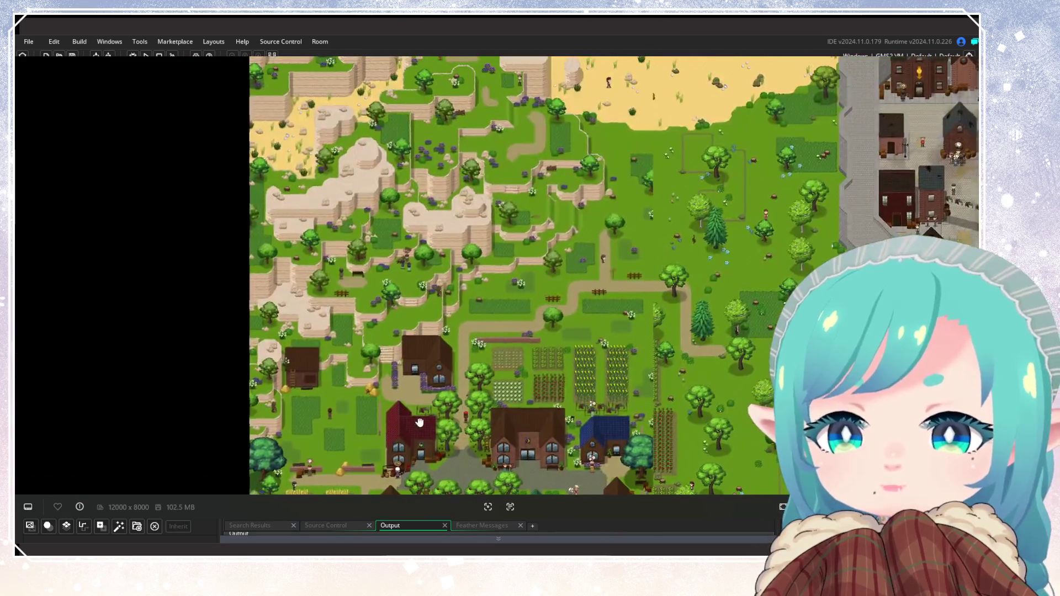
{"action": "scroll", "coordinate": [400, 326], "scroll_direction": "down", "scroll_amount": 2}
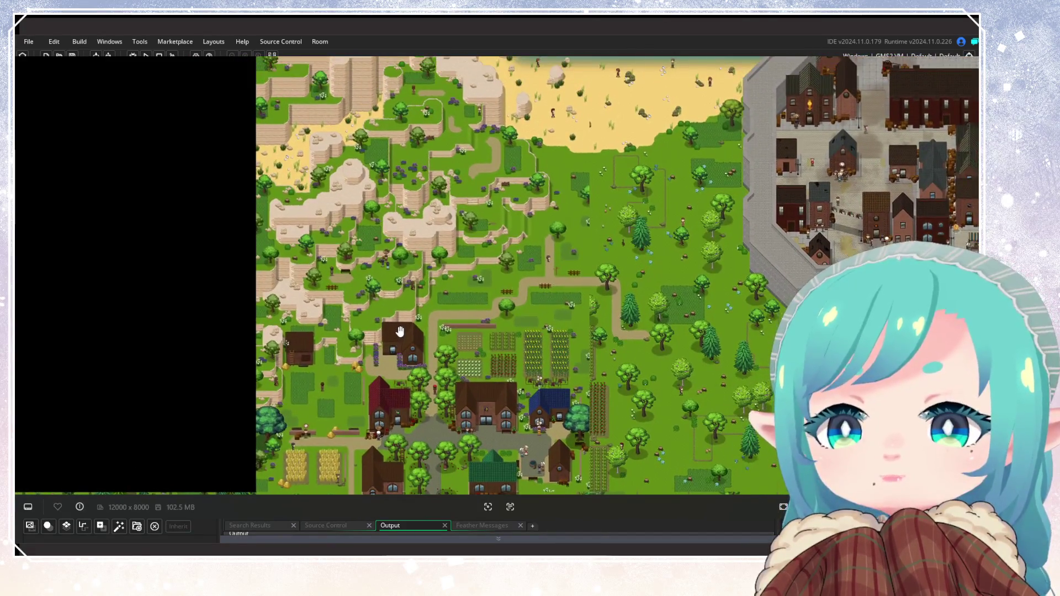
{"action": "scroll", "coordinate": [399, 331], "scroll_direction": "down", "scroll_amount": 2}
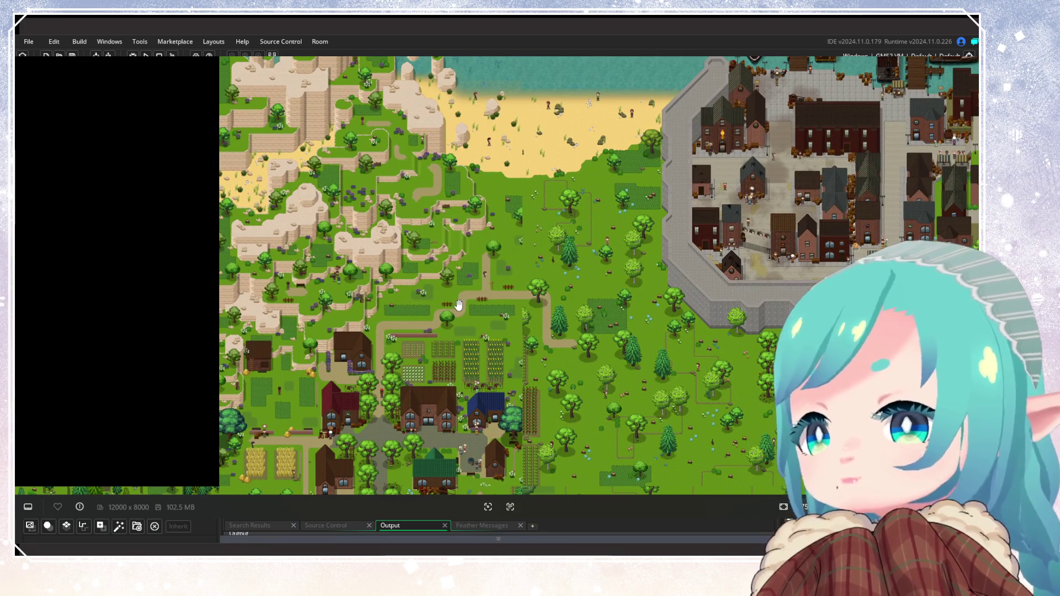
{"action": "mouse_move", "coordinate": [538, 319]}
{"action": "left_mouse_down"}
{"action": "mouse_move", "coordinate": [524, 292]}
{"action": "mouse_move", "coordinate": [478, 280]}
{"action": "mouse_move", "coordinate": [416, 295]}
{"action": "left_mouse_up"}
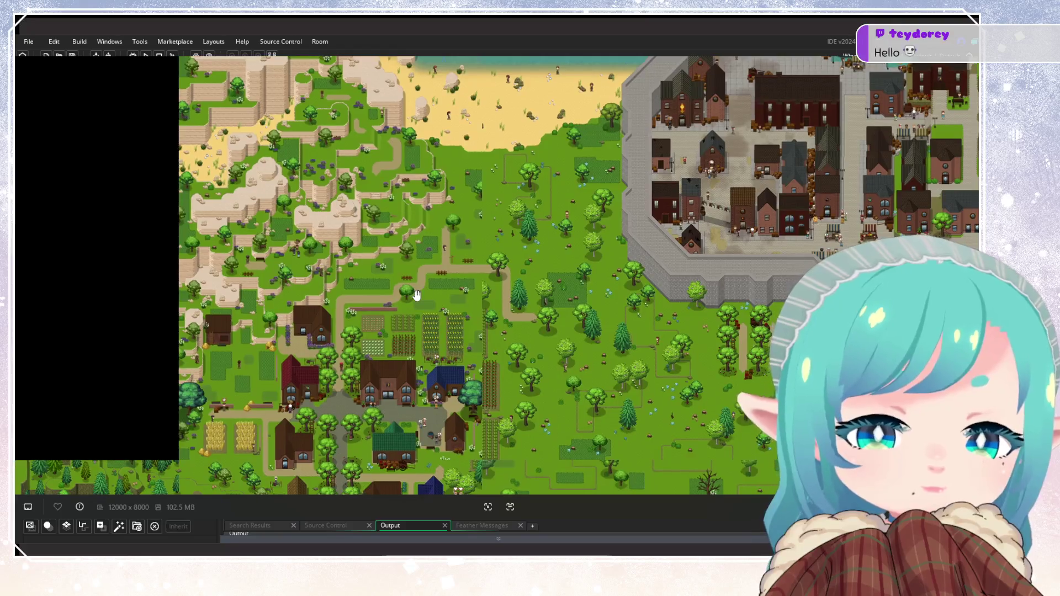
{"action": "scroll", "coordinate": [439, 303], "scroll_direction": "down", "scroll_amount": 3}
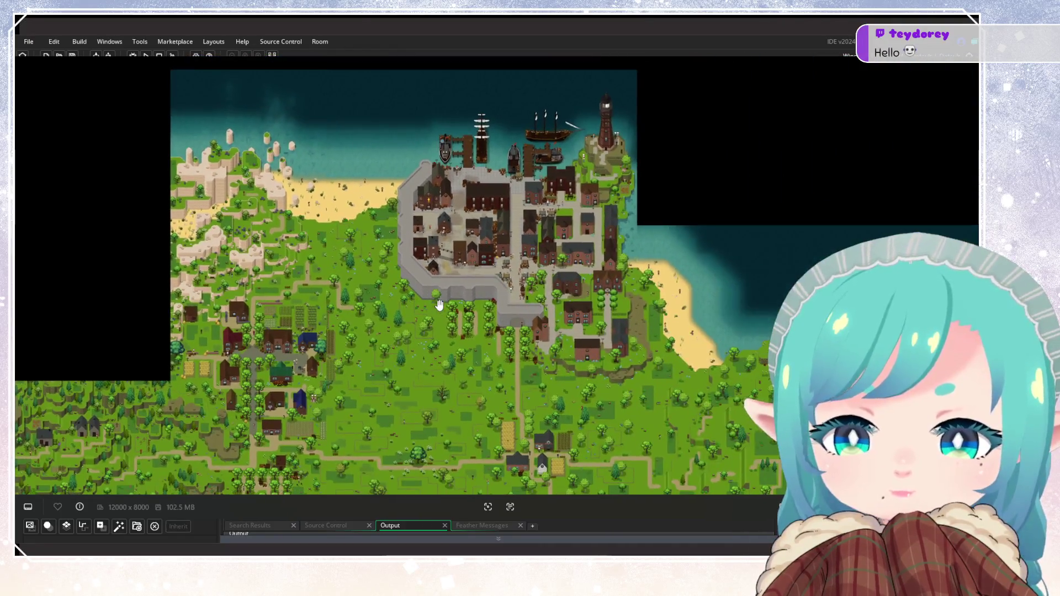
{"action": "scroll", "coordinate": [434, 303], "scroll_direction": "up", "scroll_amount": 3}
{"action": "scroll", "coordinate": [444, 386], "scroll_direction": "down", "scroll_amount": 3}
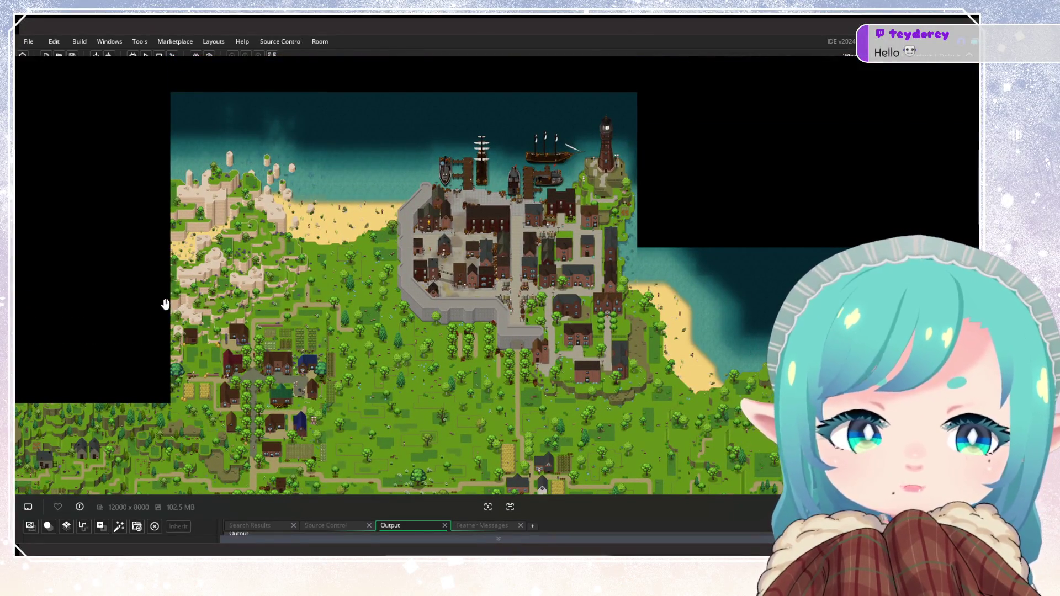
{"action": "scroll", "coordinate": [166, 304], "scroll_direction": "up", "scroll_amount": 2}
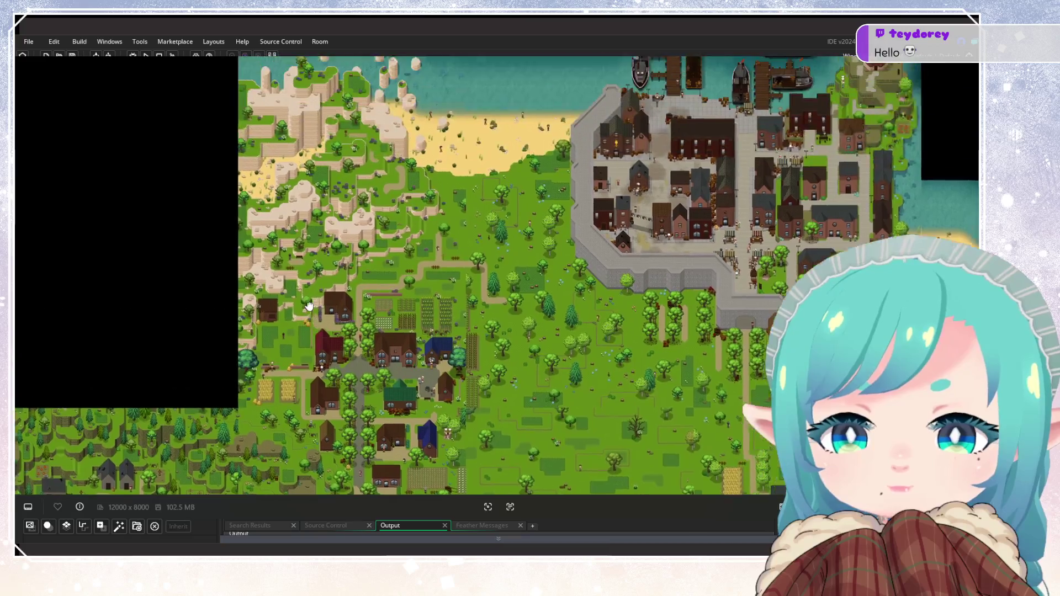
{"action": "scroll", "coordinate": [220, 315], "scroll_direction": "up", "scroll_amount": 2}
{"action": "scroll", "coordinate": [319, 325], "scroll_direction": "down", "scroll_amount": 2}
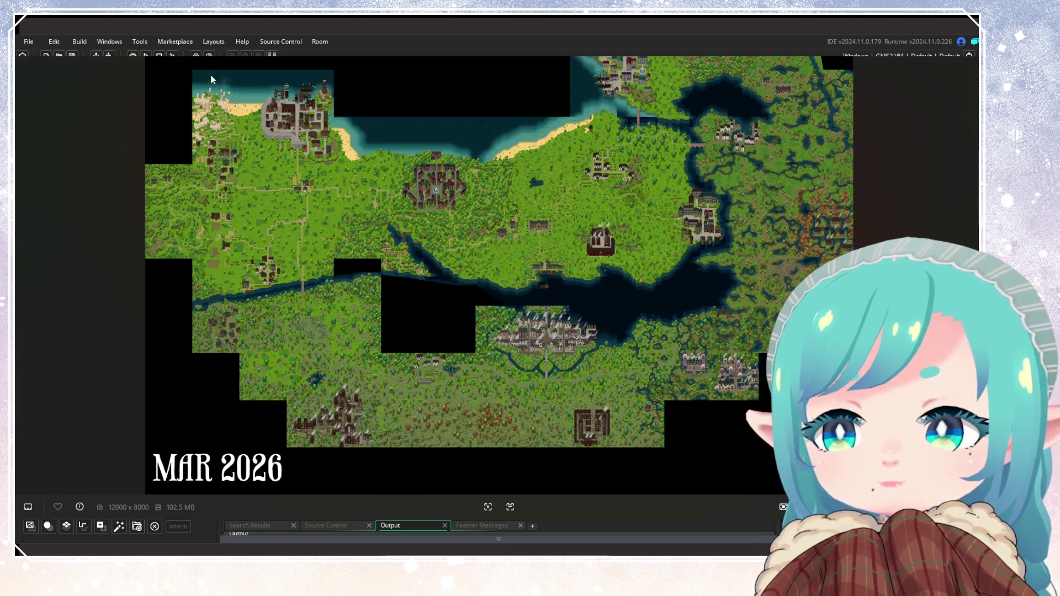
{"action": "scroll", "coordinate": [210, 74], "scroll_direction": "up", "scroll_amount": 10}
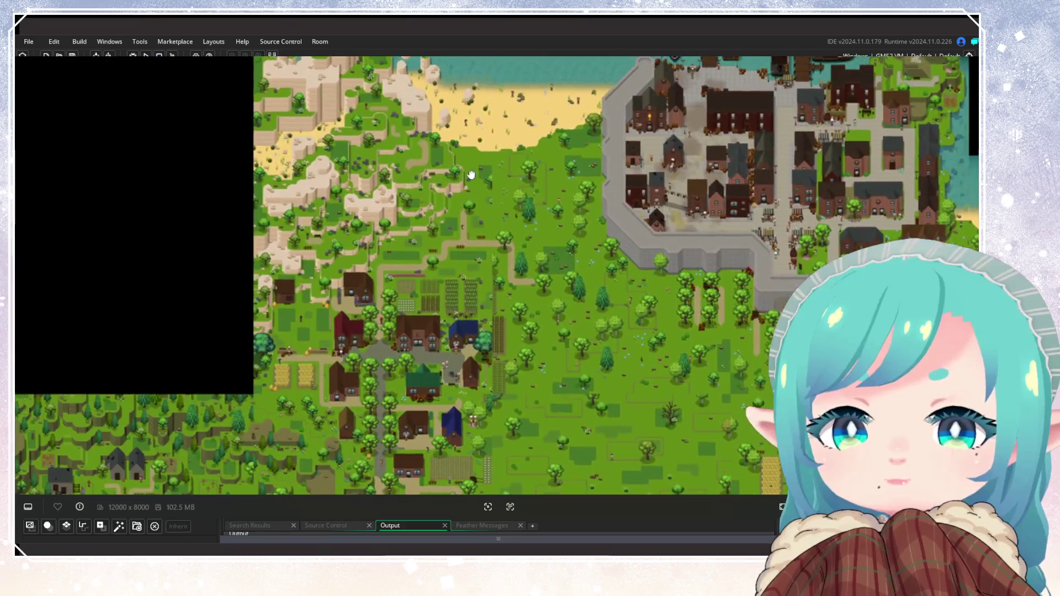
{"action": "scroll", "coordinate": [460, 204], "scroll_direction": "up", "scroll_amount": 3}
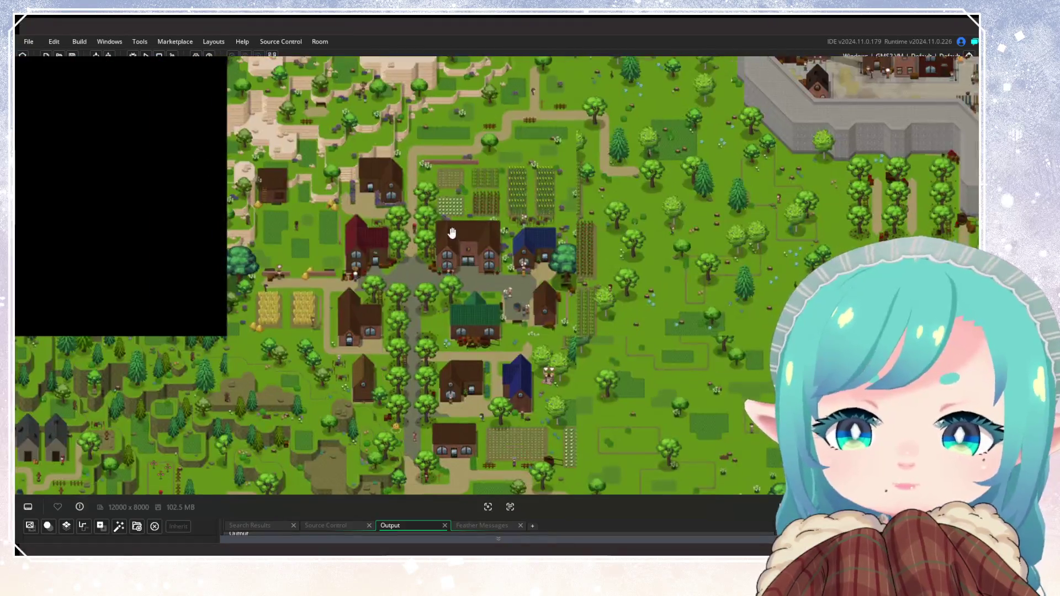
{"action": "scroll", "coordinate": [452, 233], "scroll_direction": "up", "scroll_amount": 2}
{"action": "mouse_move", "coordinate": [451, 233]}
{"action": "left_mouse_down"}
{"action": "mouse_move", "coordinate": [436, 375]}
{"action": "mouse_move", "coordinate": [442, 341]}
{"action": "left_mouse_up"}
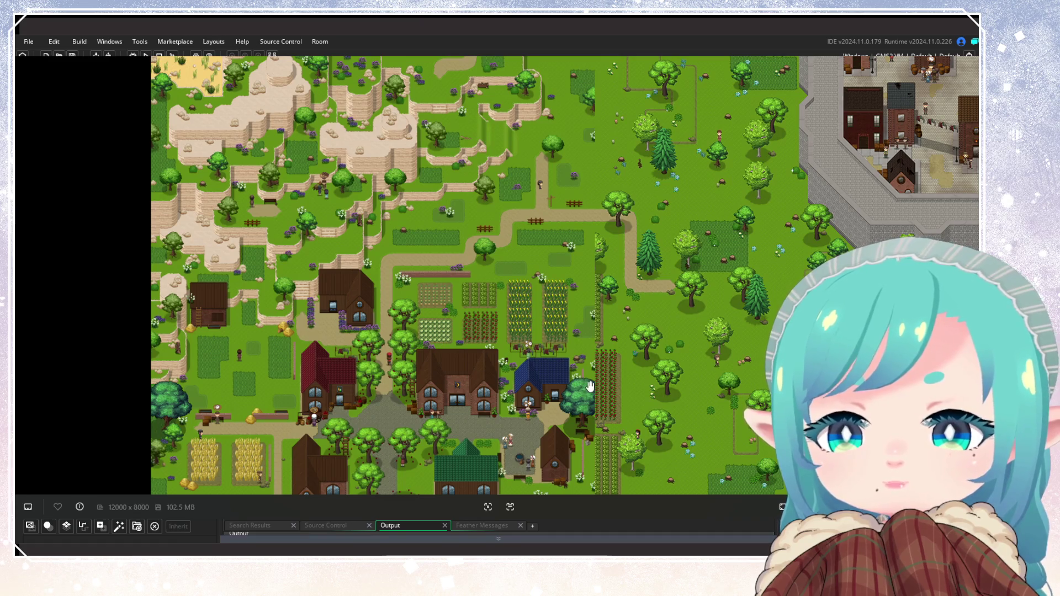
Inspect the village houses up close, including the blue-roofed house and the village's west side.
{"action": "scroll", "coordinate": [478, 371], "scroll_direction": "up", "scroll_amount": 3}
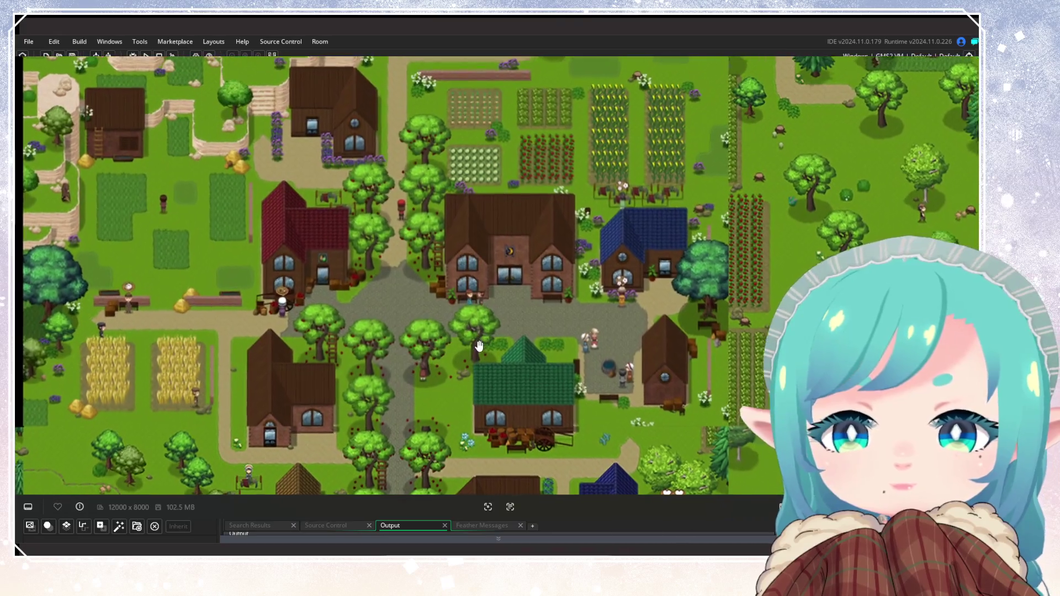
{"action": "mouse_move", "coordinate": [479, 346]}
{"action": "left_mouse_down"}
{"action": "mouse_move", "coordinate": [482, 291]}
{"action": "mouse_move", "coordinate": [545, 364]}
{"action": "mouse_move", "coordinate": [415, 290]}
{"action": "left_mouse_up"}
{"action": "scroll", "coordinate": [482, 291], "scroll_direction": "down", "scroll_amount": 2}
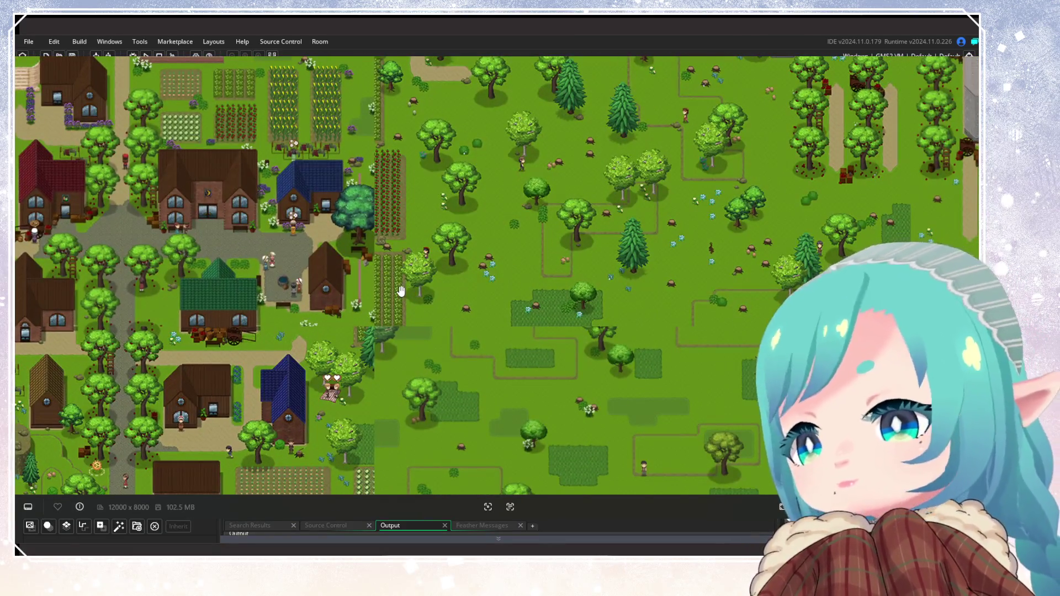
{"action": "scroll", "coordinate": [651, 301], "scroll_direction": "up", "scroll_amount": 5}
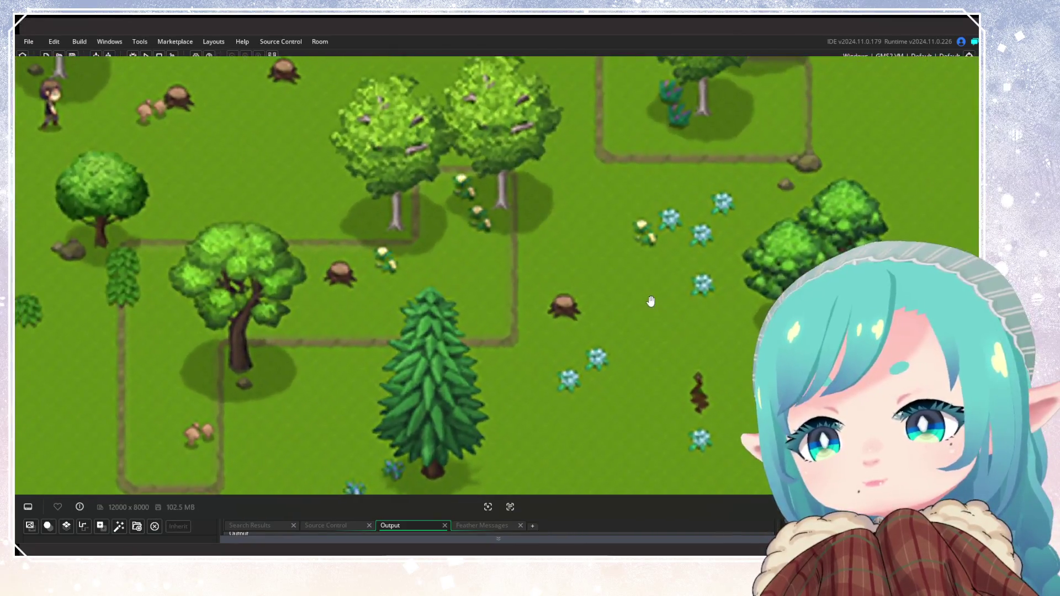
{"action": "scroll", "coordinate": [644, 301], "scroll_direction": "down", "scroll_amount": 4}
{"action": "scroll", "coordinate": [544, 291], "scroll_direction": "up", "scroll_amount": 5}
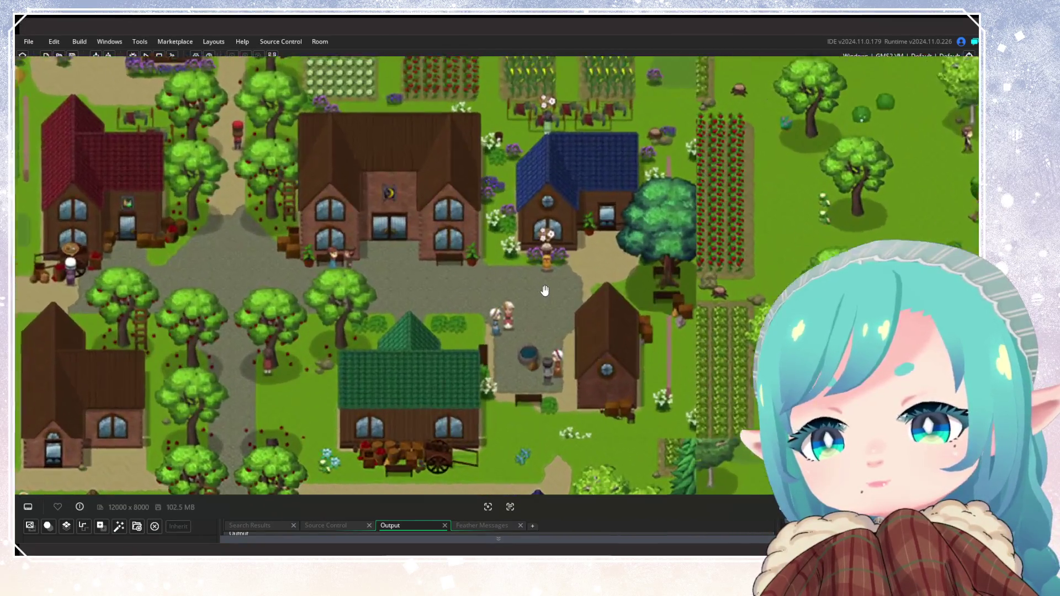
{"action": "scroll", "coordinate": [545, 291], "scroll_direction": "down", "scroll_amount": 3}
{"action": "scroll", "coordinate": [532, 291], "scroll_direction": "up", "scroll_amount": 4}
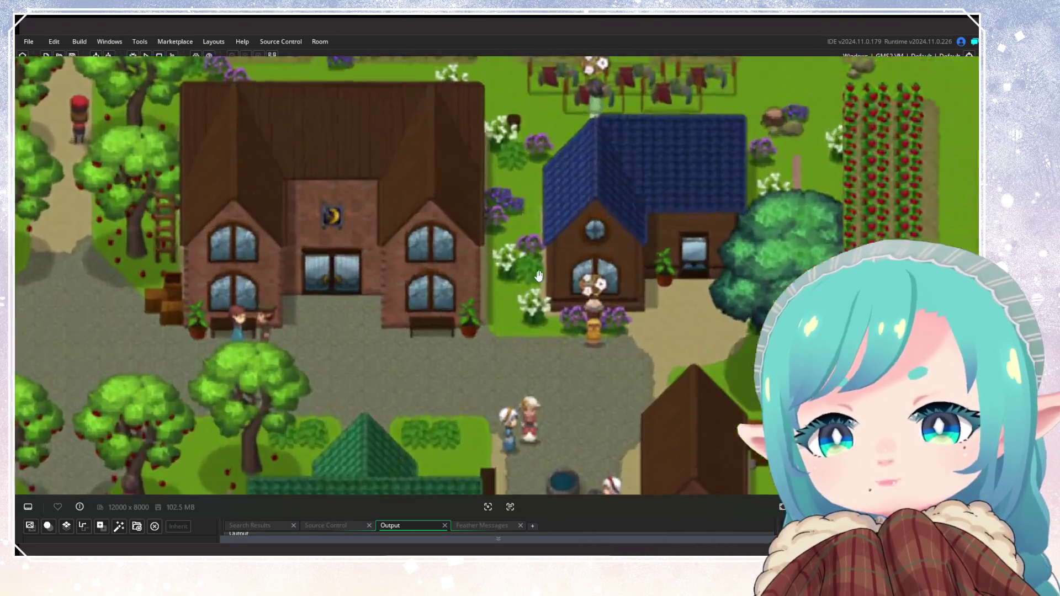
{"action": "scroll", "coordinate": [538, 276], "scroll_direction": "down", "scroll_amount": 5}
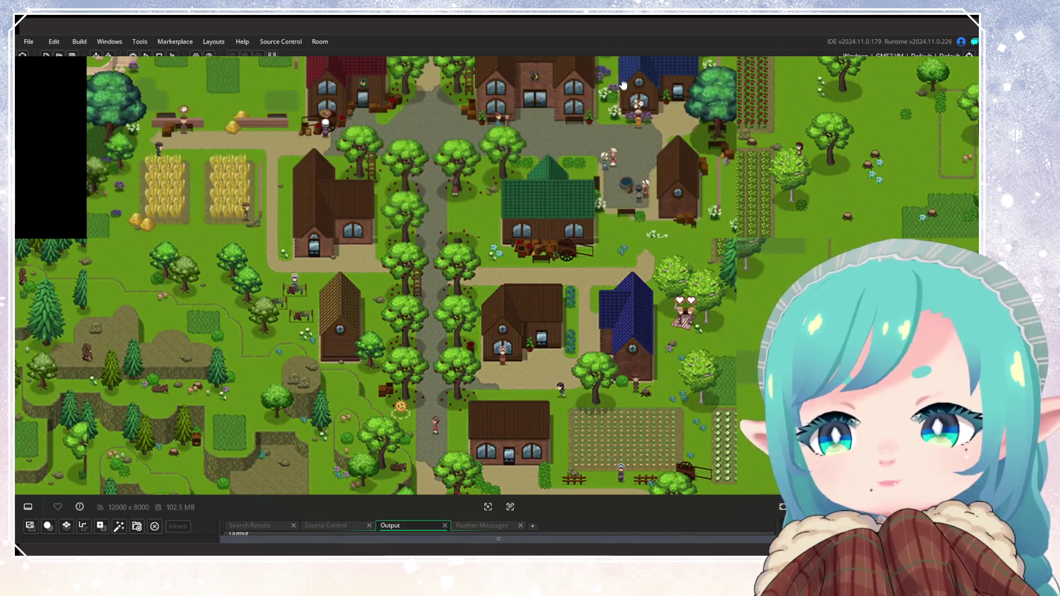
{"action": "scroll", "coordinate": [623, 85], "scroll_direction": "down", "scroll_amount": 3}
{"action": "left_click_drag", "start_coordinate": [623, 85], "coordinate": [473, 248]}
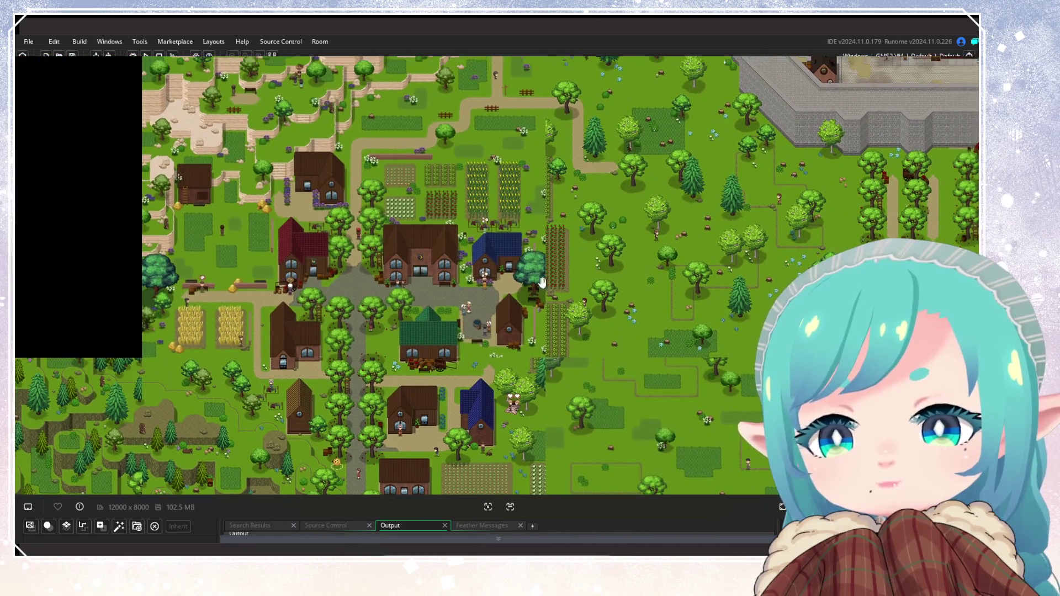
{"action": "scroll", "coordinate": [540, 283], "scroll_direction": "up", "scroll_amount": 6}
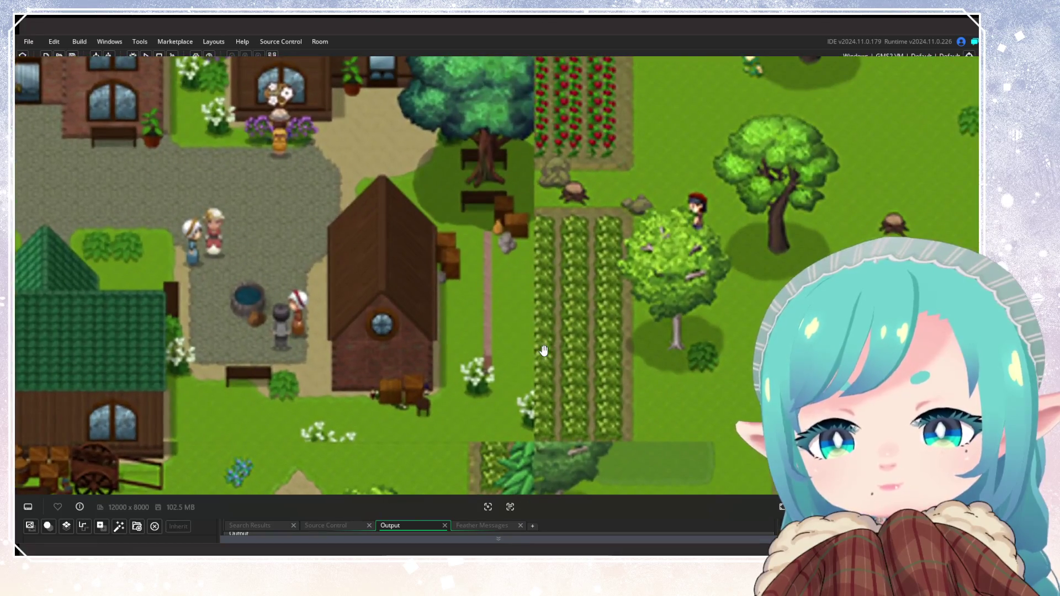
{"action": "scroll", "coordinate": [543, 350], "scroll_direction": "down", "scroll_amount": 6}
{"action": "left_click_drag", "start_coordinate": [491, 325], "coordinate": [616, 384]}
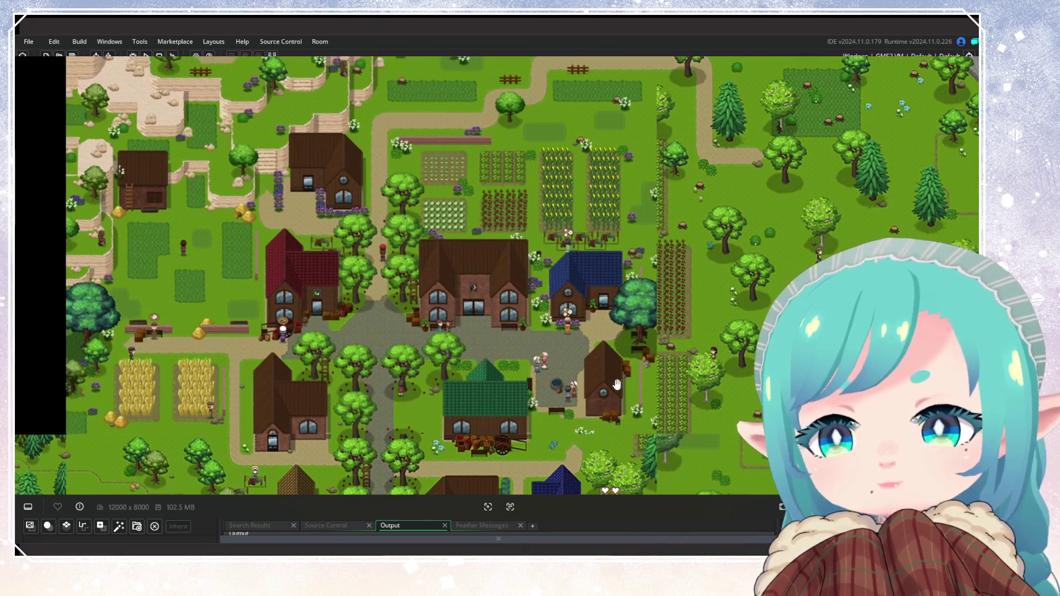
{"action": "scroll", "coordinate": [523, 325], "scroll_direction": "down", "scroll_amount": 3}
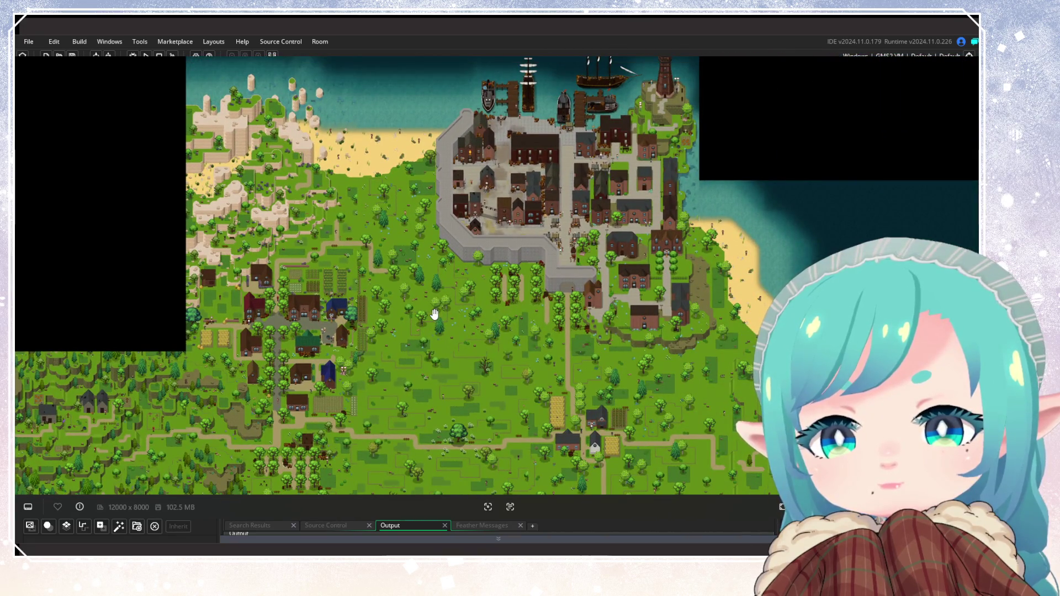
{"action": "scroll", "coordinate": [434, 314], "scroll_direction": "up", "scroll_amount": 8}
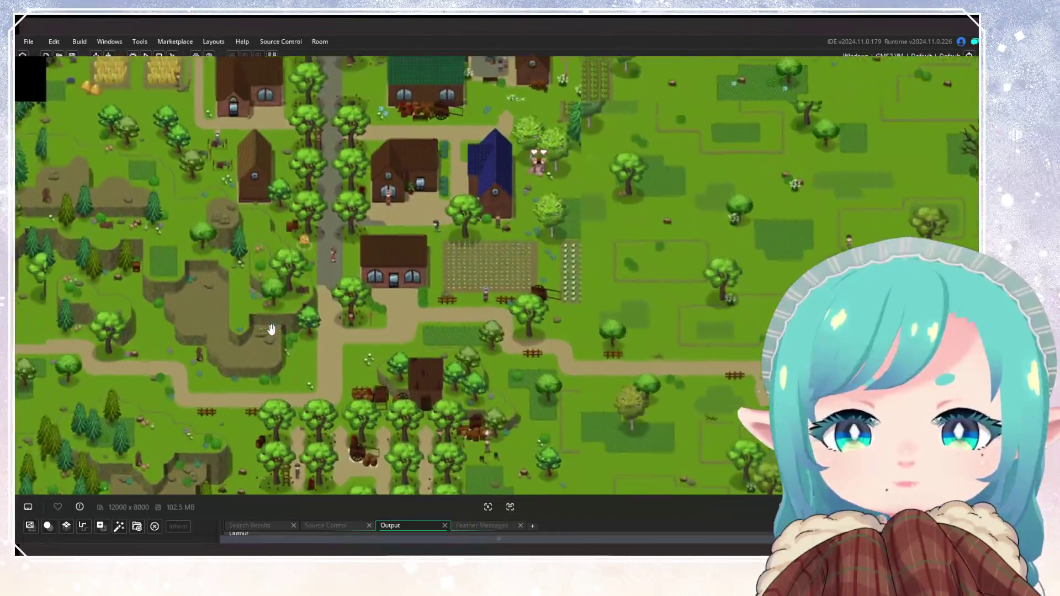
{"action": "scroll", "coordinate": [648, 262], "scroll_direction": "up", "scroll_amount": 1}
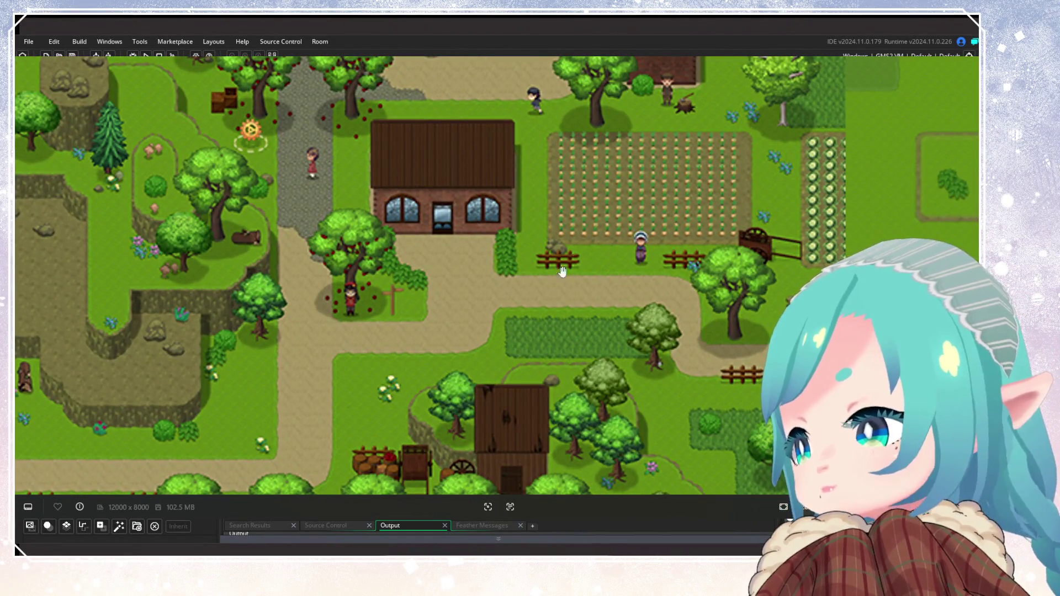
{"action": "scroll", "coordinate": [562, 270], "scroll_direction": "down", "scroll_amount": 5}
{"action": "scroll", "coordinate": [487, 317], "scroll_direction": "up", "scroll_amount": 3}
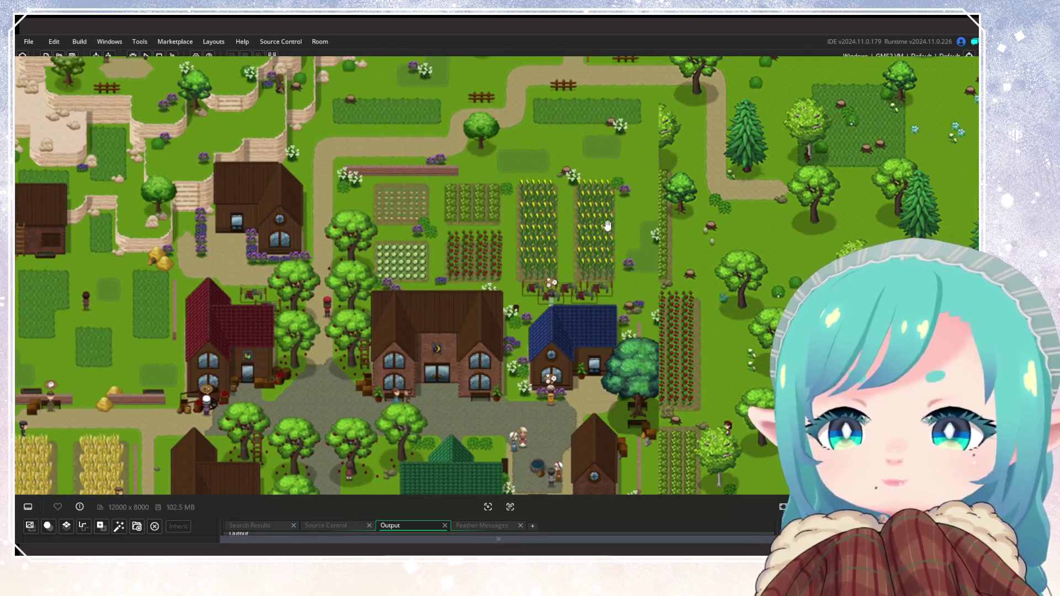
{"action": "scroll", "coordinate": [398, 261], "scroll_direction": "down", "scroll_amount": 4}
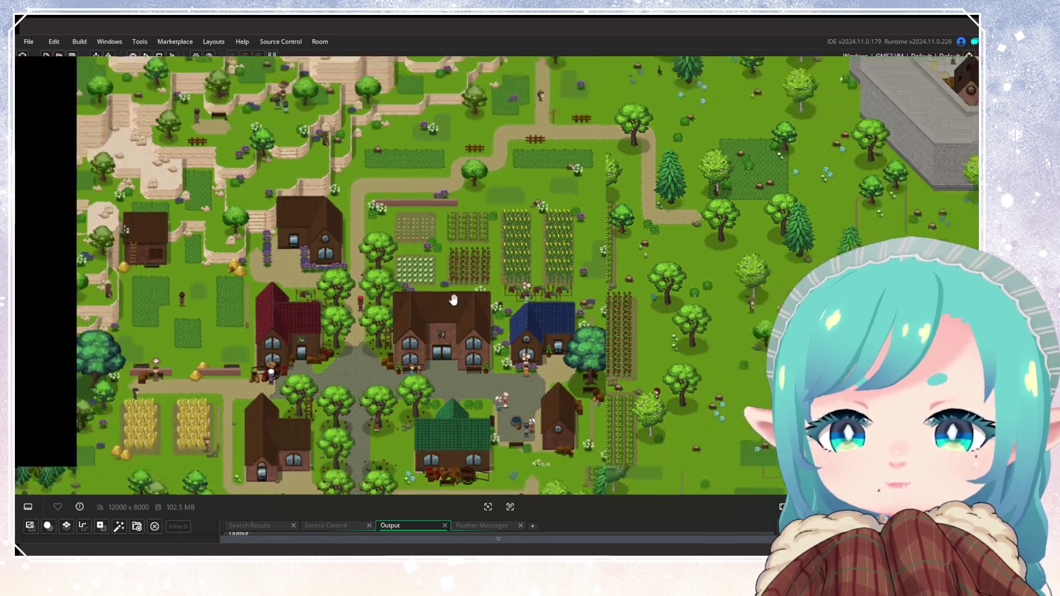
{"action": "scroll", "coordinate": [419, 234], "scroll_direction": "up", "scroll_amount": 2}
{"action": "scroll", "coordinate": [419, 234], "scroll_direction": "down", "scroll_amount": 2}
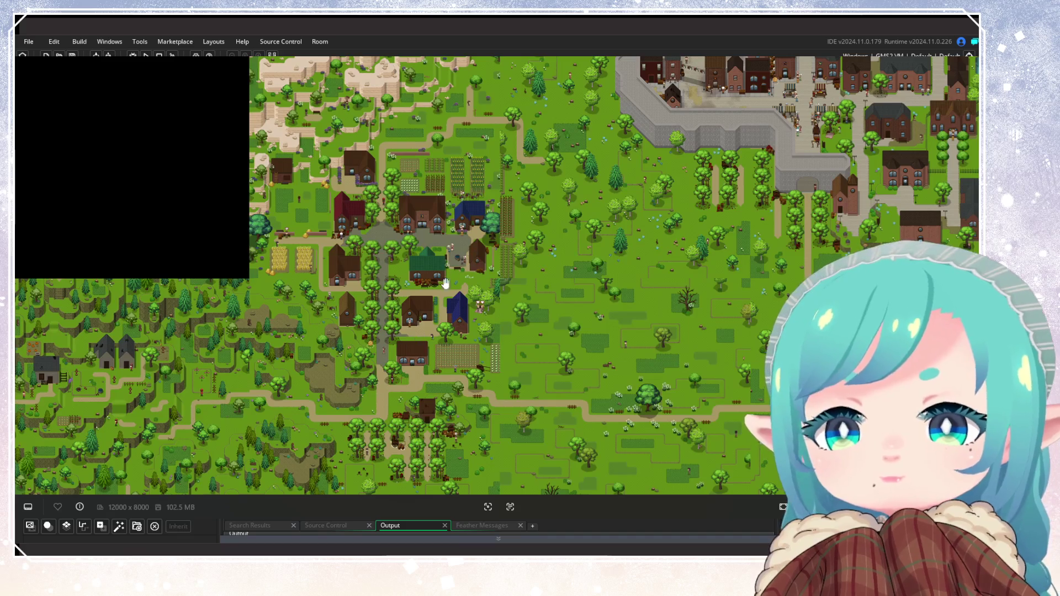
{"action": "scroll", "coordinate": [447, 293], "scroll_direction": "up", "scroll_amount": 3}
{"action": "scroll", "coordinate": [366, 219], "scroll_direction": "up", "scroll_amount": 3}
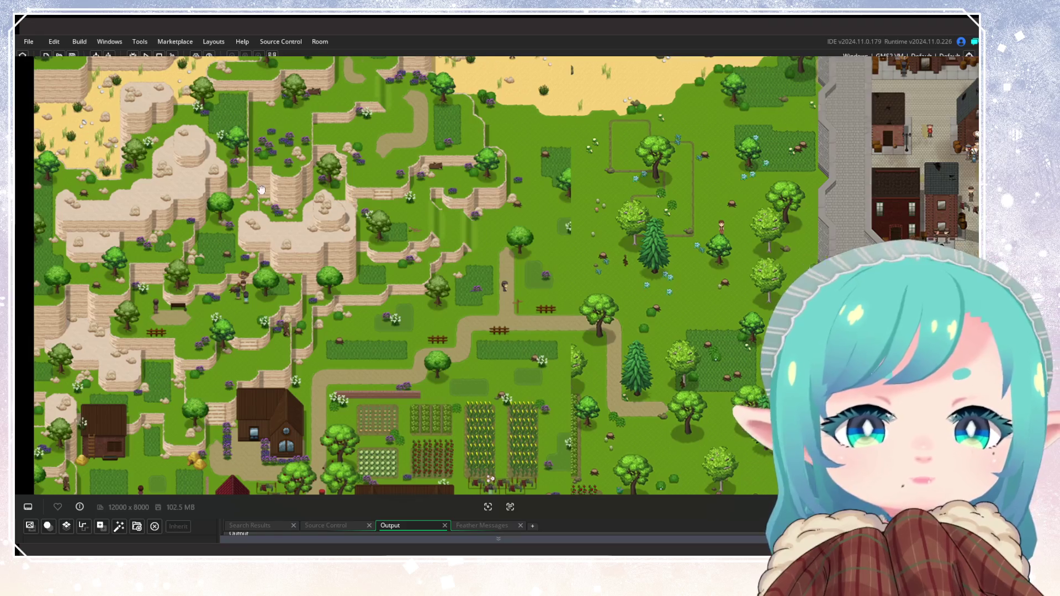
{"action": "scroll", "coordinate": [417, 194], "scroll_direction": "down", "scroll_amount": 3}
{"action": "scroll", "coordinate": [417, 195], "scroll_direction": "down", "scroll_amount": 1}
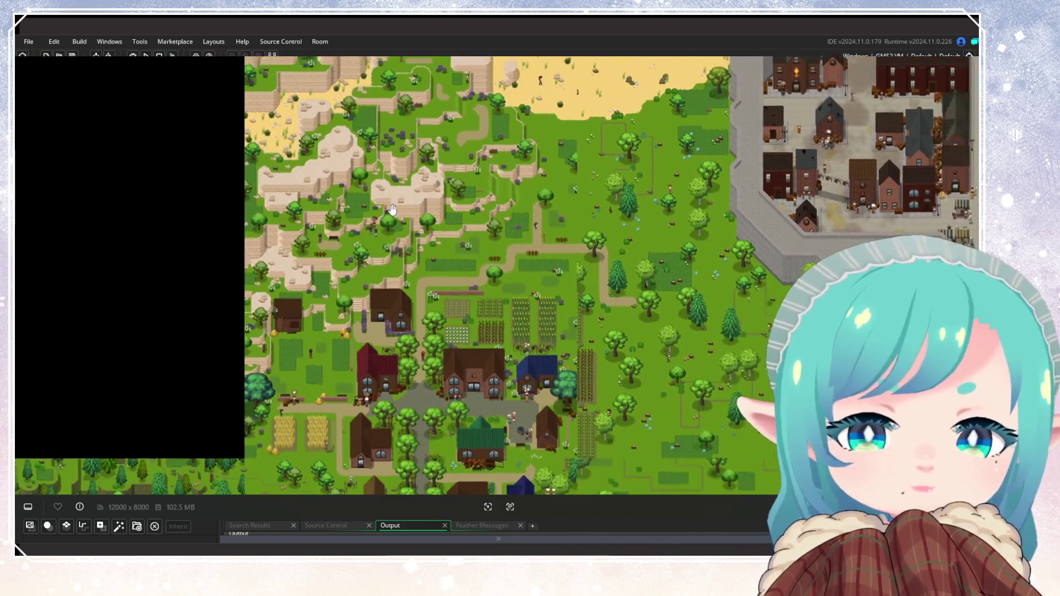
{"action": "scroll", "coordinate": [387, 248], "scroll_direction": "up", "scroll_amount": 3}
{"action": "scroll", "coordinate": [377, 263], "scroll_direction": "down", "scroll_amount": 1}
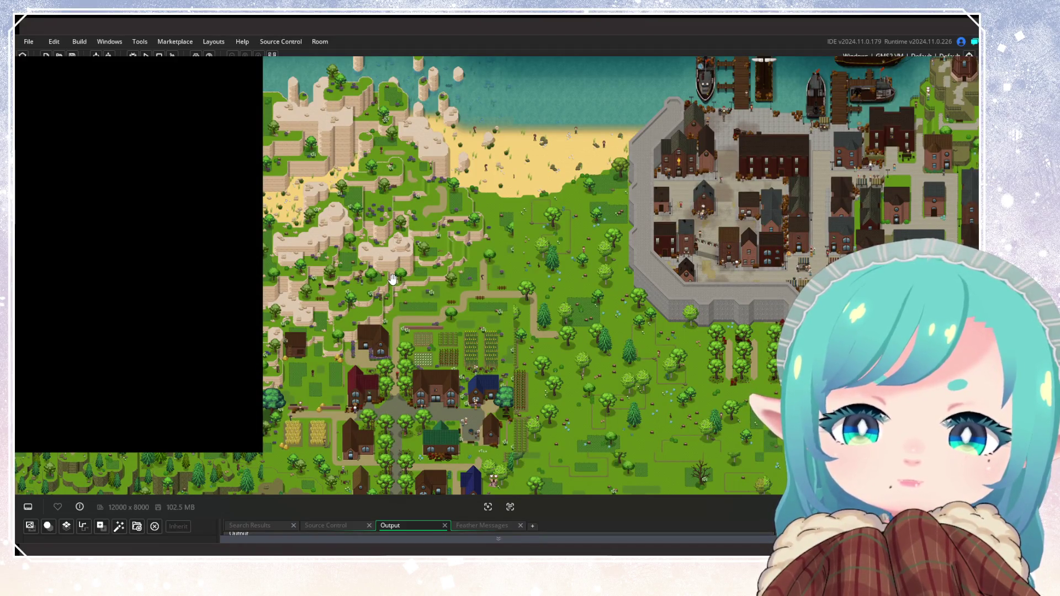
{"action": "scroll", "coordinate": [284, 160], "scroll_direction": "up", "scroll_amount": 3}
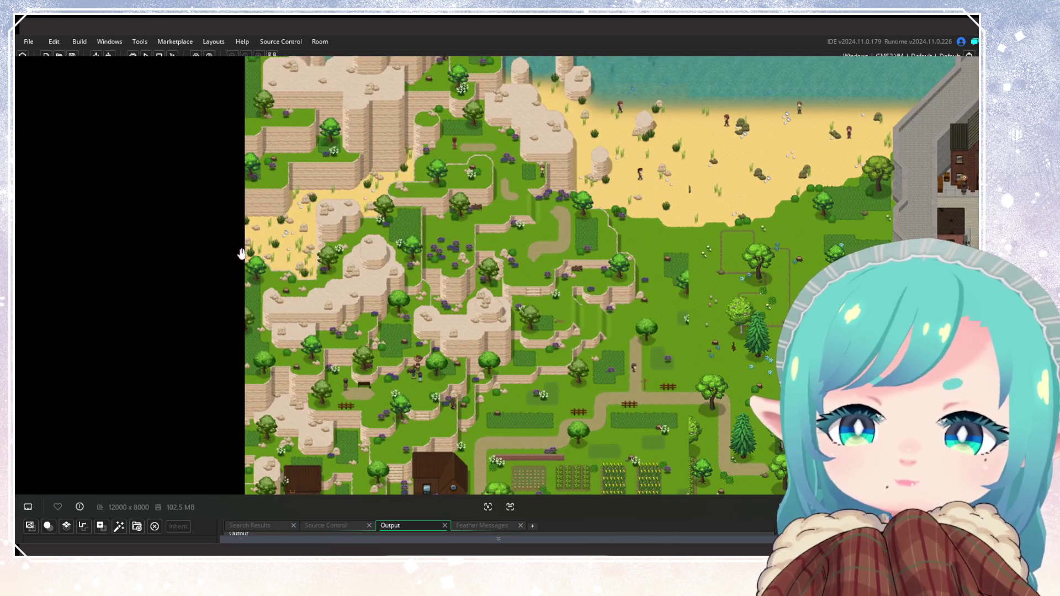
{"action": "scroll", "coordinate": [452, 234], "scroll_direction": "down", "scroll_amount": 3}
{"action": "scroll", "coordinate": [470, 259], "scroll_direction": "up", "scroll_amount": 3}
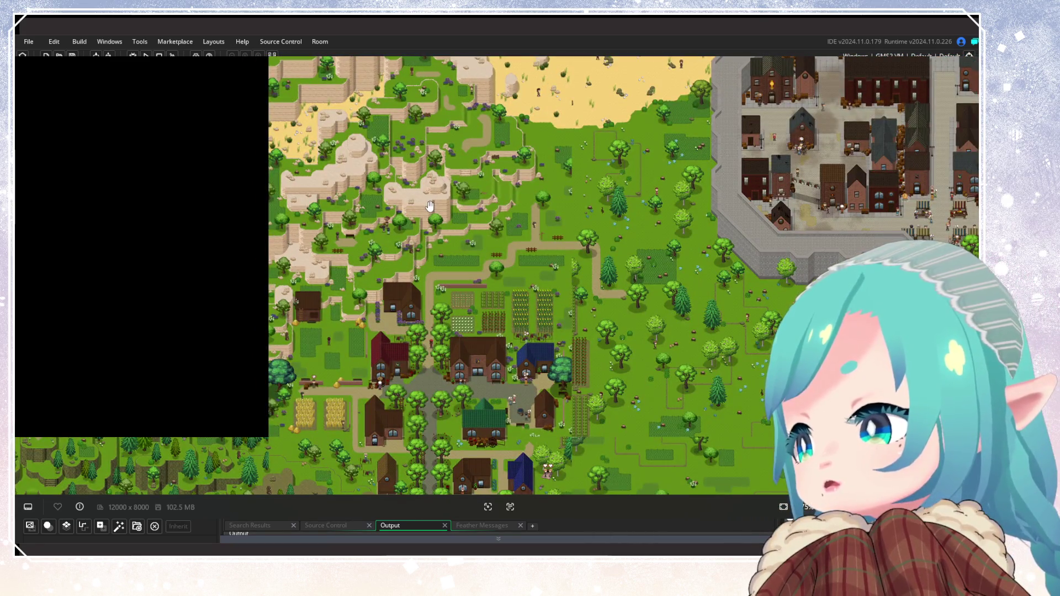
{"action": "scroll", "coordinate": [442, 260], "scroll_direction": "down", "scroll_amount": 5}
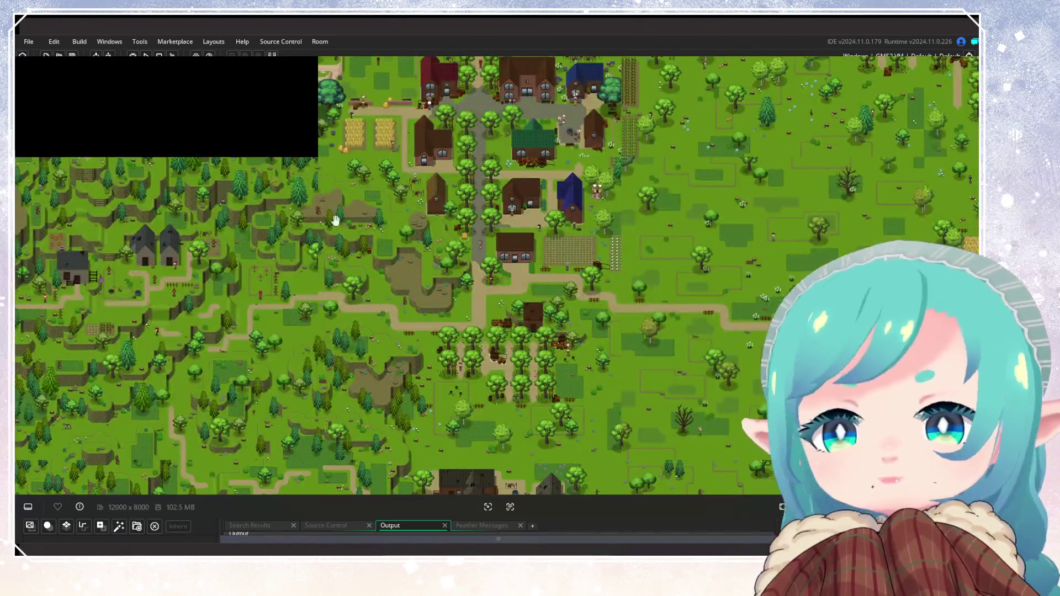
{"action": "scroll", "coordinate": [293, 301], "scroll_direction": "down", "scroll_amount": 5}
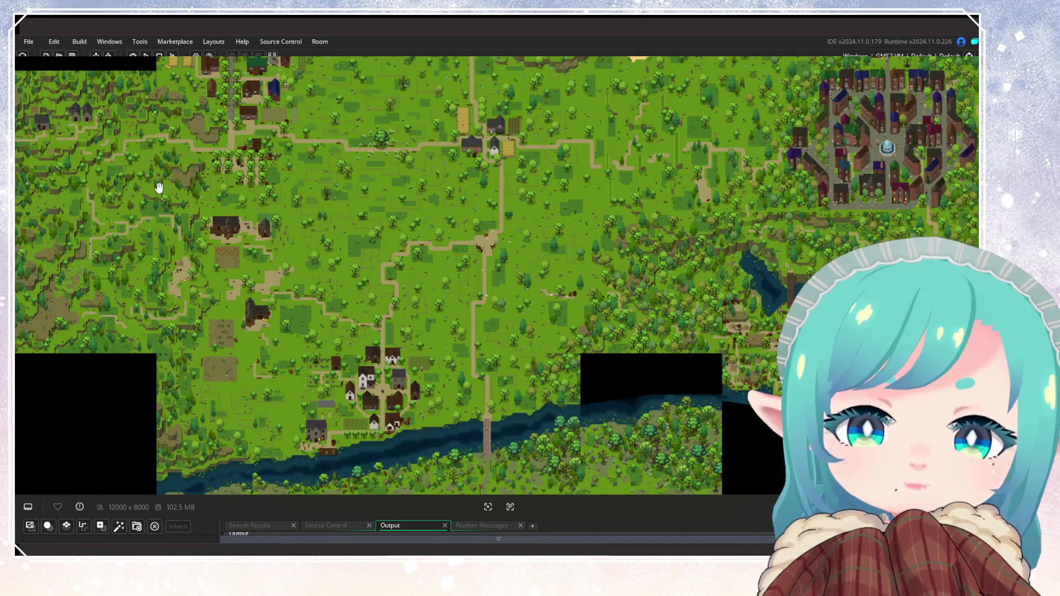
{"action": "scroll", "coordinate": [432, 318], "scroll_direction": "up", "scroll_amount": 3}
{"action": "scroll", "coordinate": [403, 253], "scroll_direction": "down", "scroll_amount": 6}
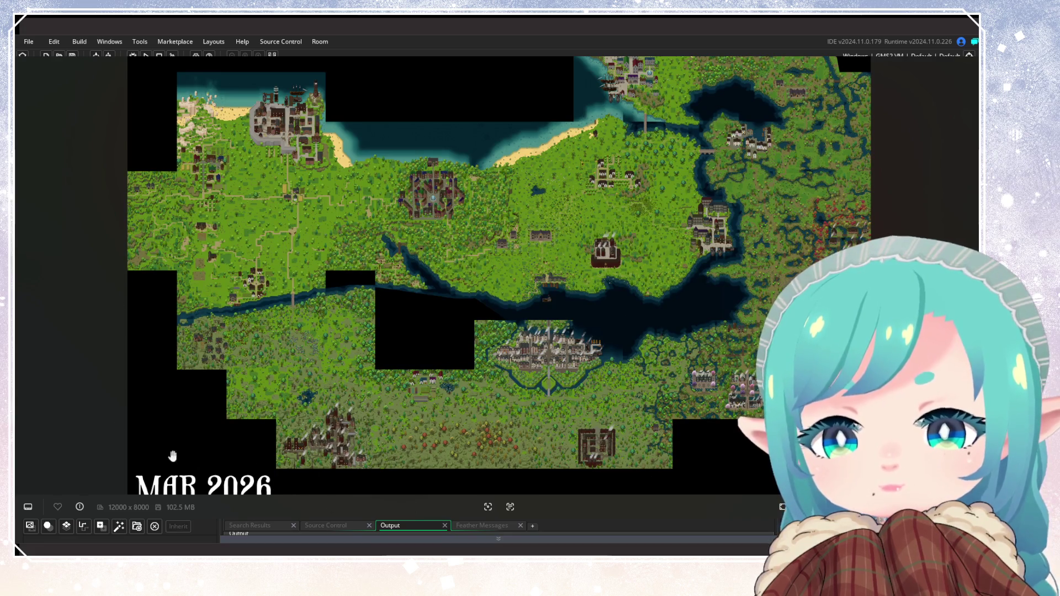
{"action": "scroll", "coordinate": [243, 218], "scroll_direction": "up", "scroll_amount": 5}
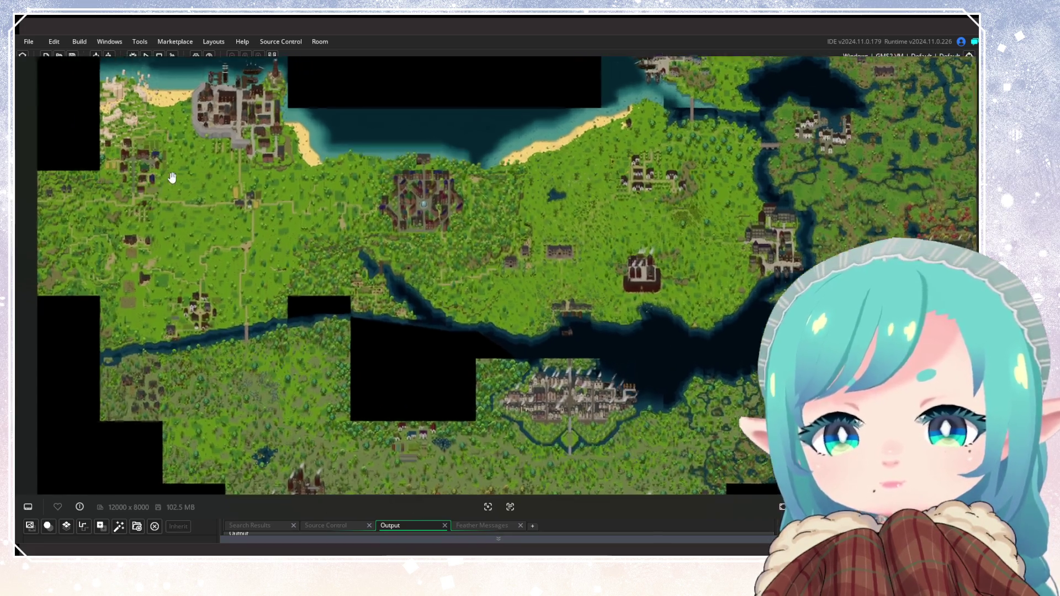
{"action": "scroll", "coordinate": [421, 259], "scroll_direction": "up", "scroll_amount": 5}
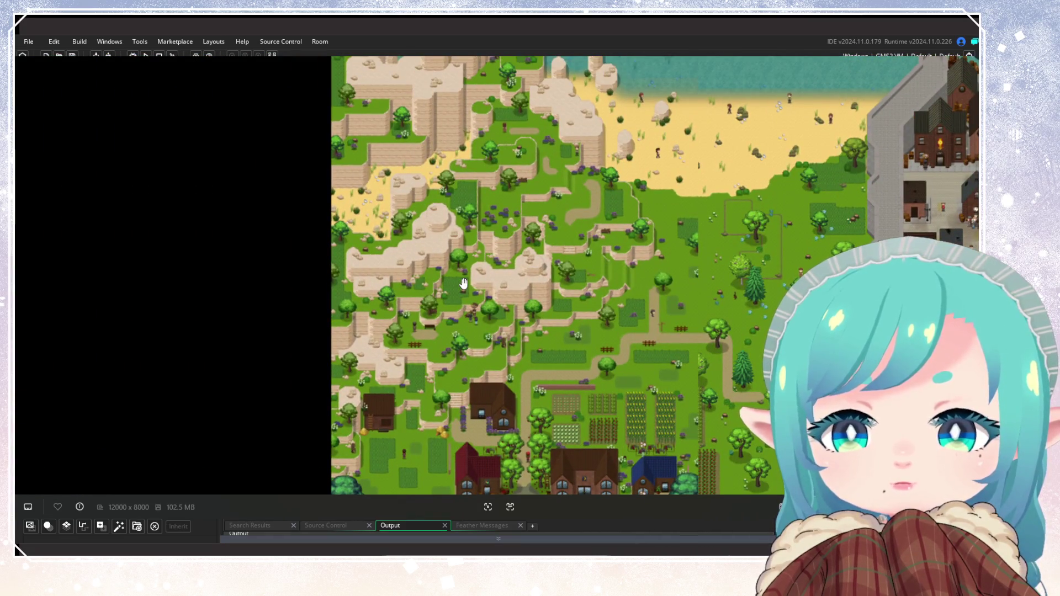
Pan over the sea, beach, southern farmland, woods and grassland toward the walled town.
{"action": "left_click_drag", "start_coordinate": [463, 284], "coordinate": [452, 320]}
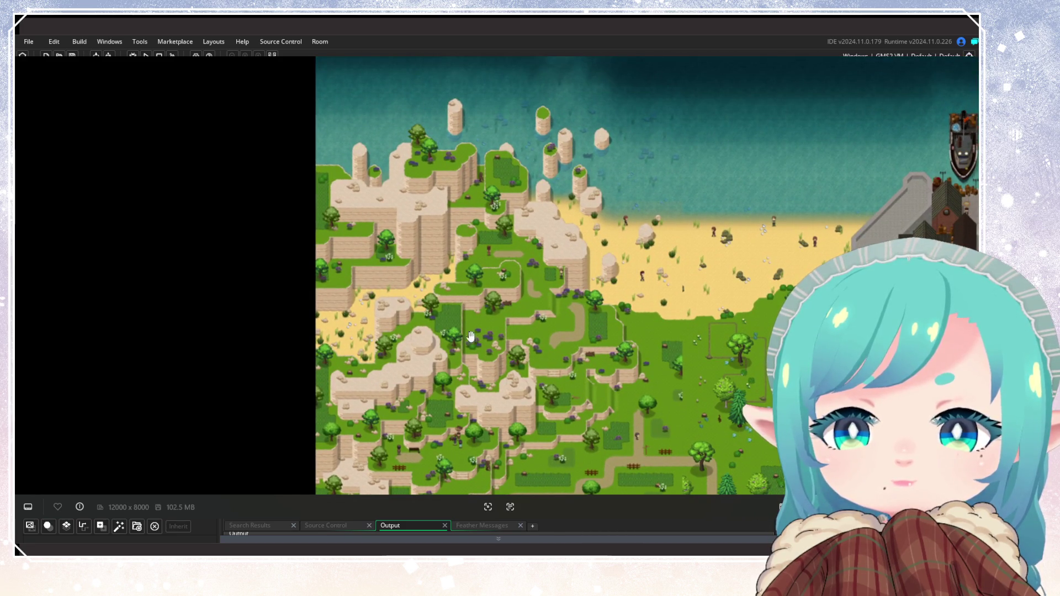
{"action": "left_click_drag", "start_coordinate": [547, 376], "coordinate": [535, 208]}
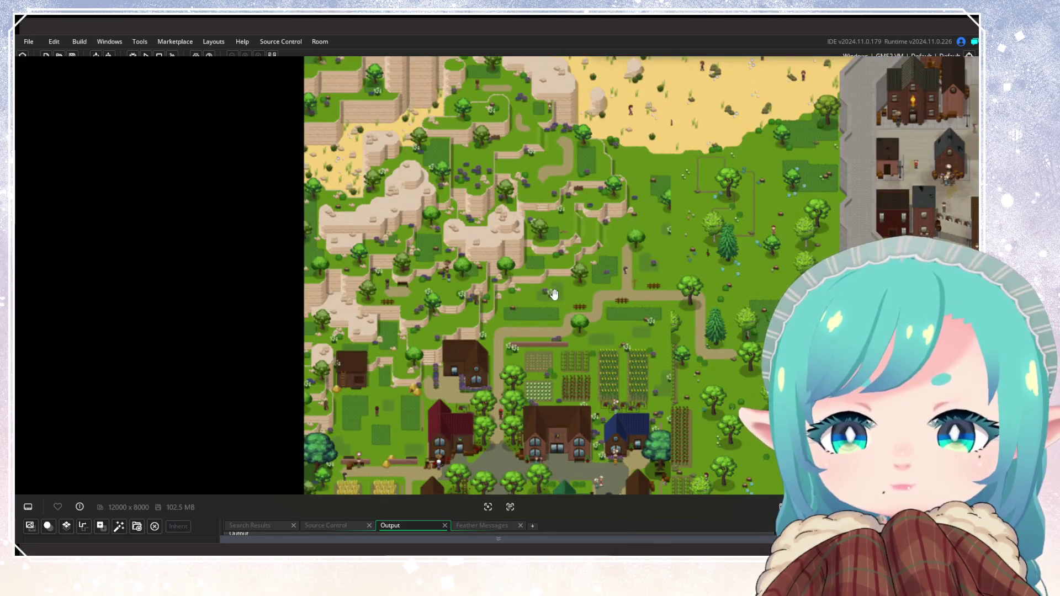
{"action": "left_click_drag", "start_coordinate": [555, 295], "coordinate": [521, 166]}
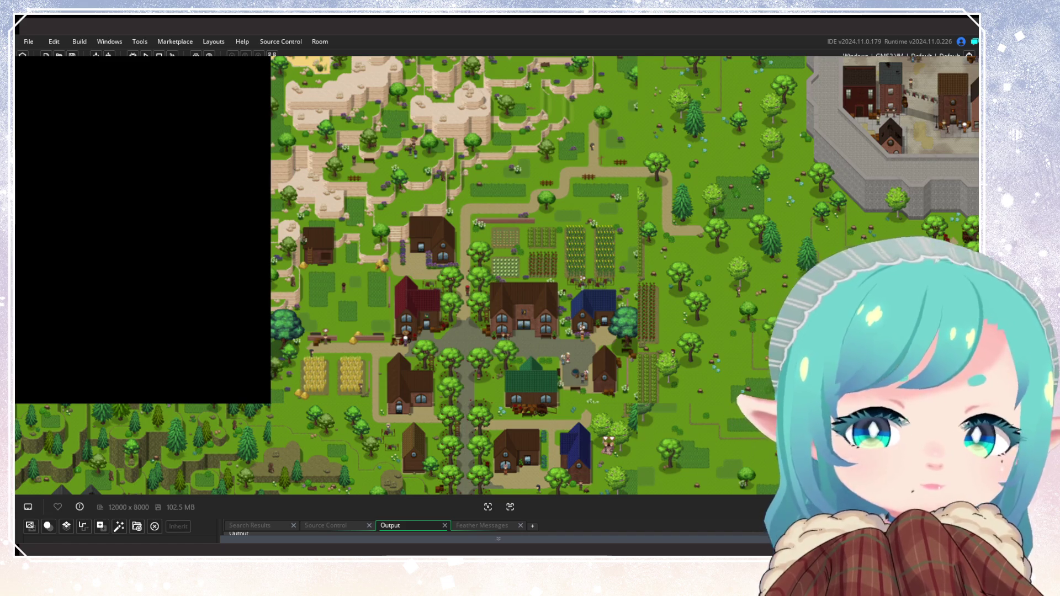
{"action": "left_click_drag", "start_coordinate": [439, 320], "coordinate": [451, 240]}
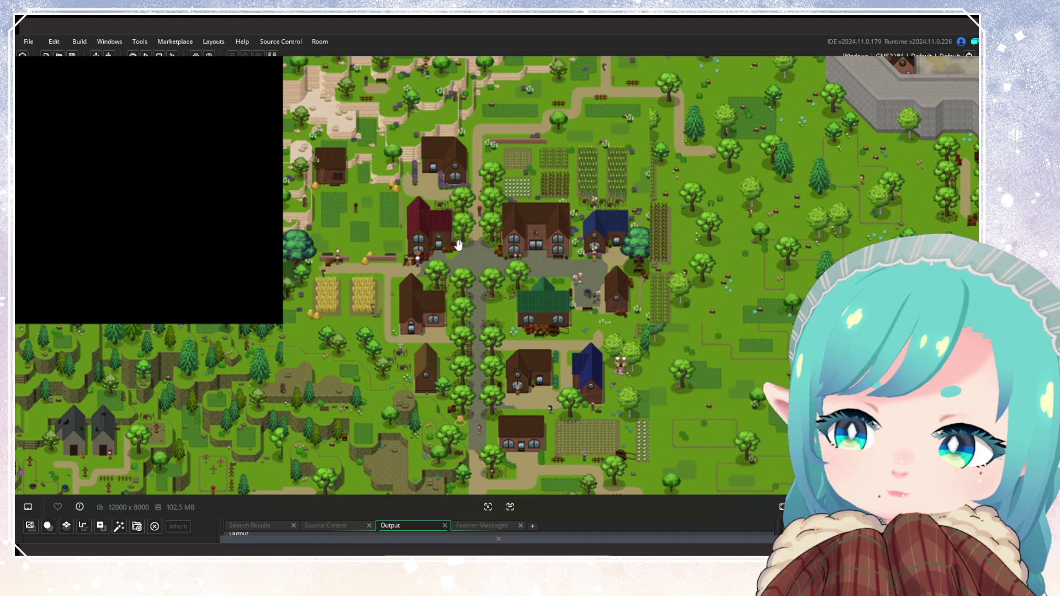
{"action": "scroll", "coordinate": [458, 245], "scroll_direction": "down", "scroll_amount": 5}
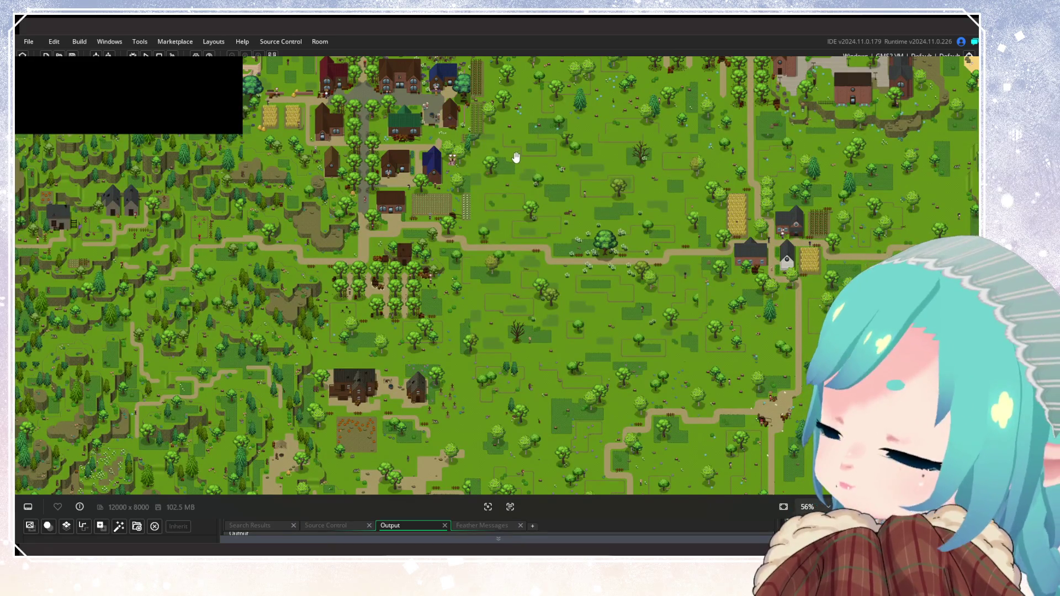
{"action": "scroll", "coordinate": [416, 220], "scroll_direction": "down", "scroll_amount": 1}
{"action": "scroll", "coordinate": [289, 213], "scroll_direction": "up", "scroll_amount": 1}
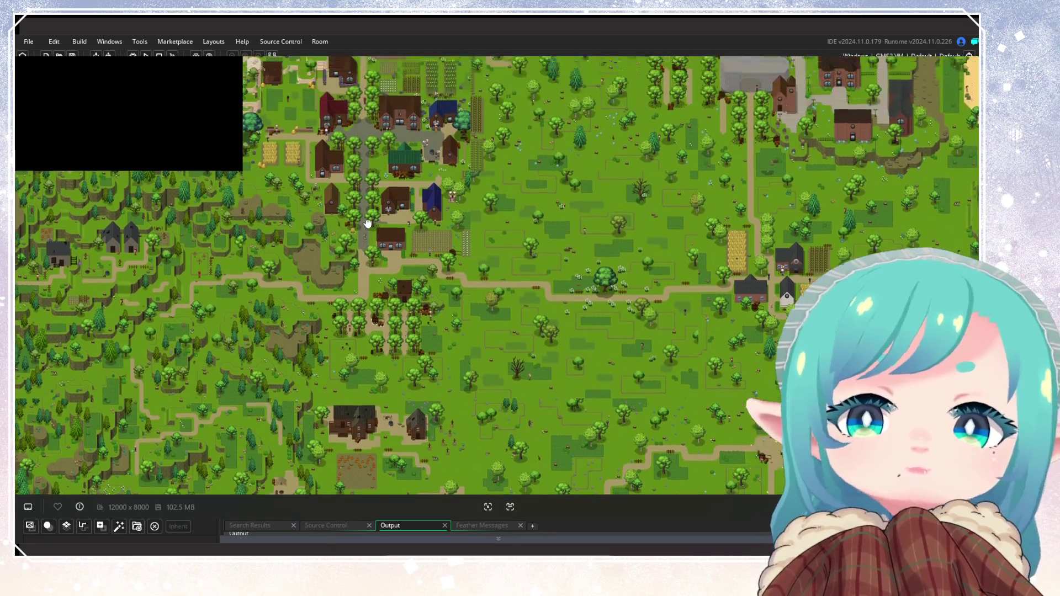
{"action": "scroll", "coordinate": [397, 172], "scroll_direction": "down", "scroll_amount": 3}
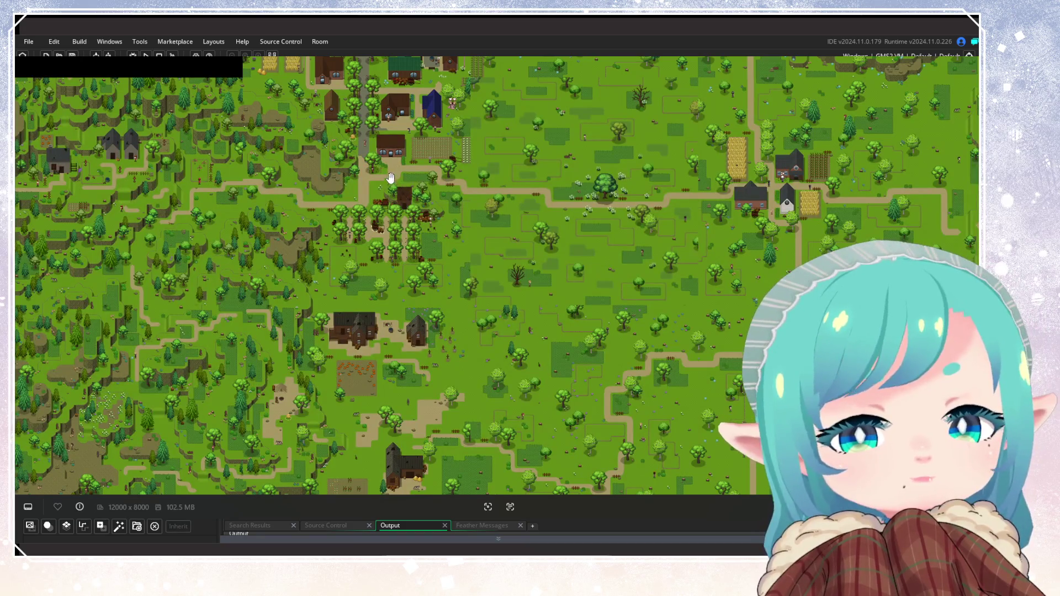
{"action": "scroll", "coordinate": [404, 196], "scroll_direction": "up", "scroll_amount": 5}
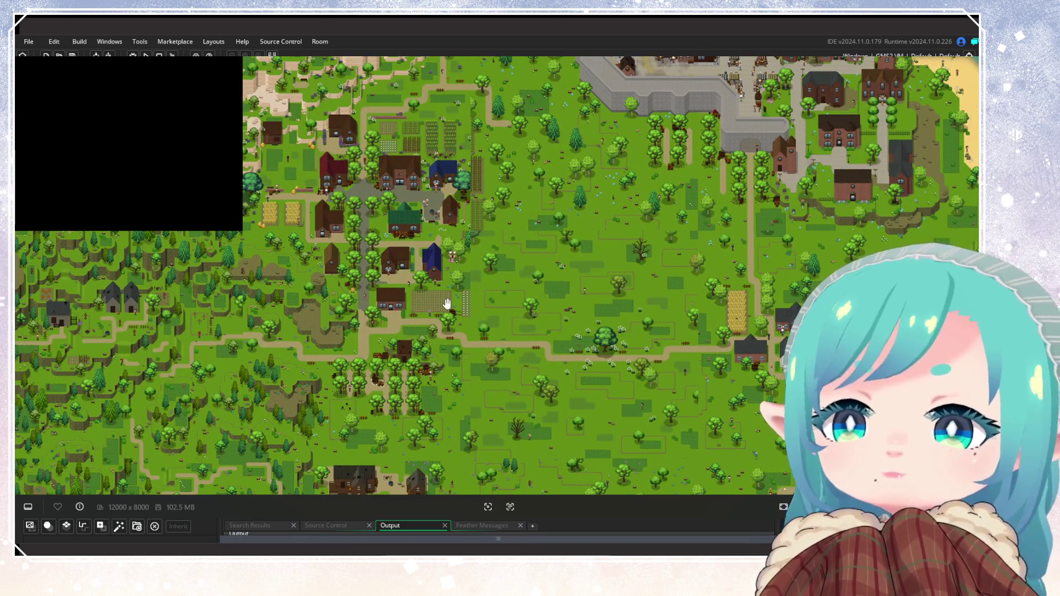
{"action": "mouse_move", "coordinate": [535, 296]}
{"action": "left_mouse_down"}
{"action": "mouse_move", "coordinate": [414, 243]}
{"action": "mouse_move", "coordinate": [406, 298]}
{"action": "left_mouse_up"}
{"action": "left_click_drag", "start_coordinate": [320, 209], "coordinate": [331, 224]}
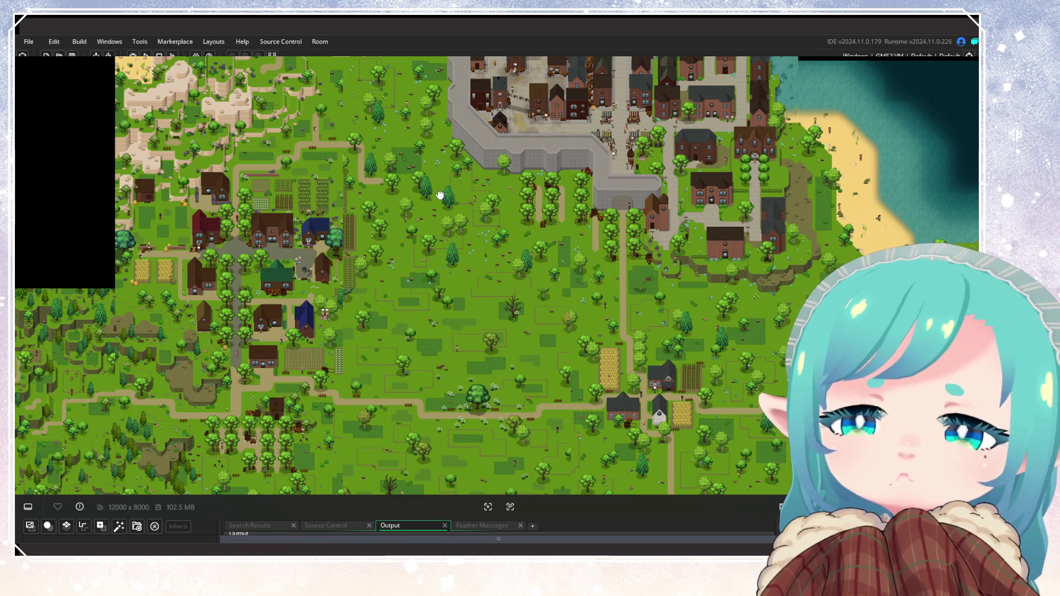
Frame the walled town with its harbour, east coast and farmland paths to the south.
{"action": "mouse_move", "coordinate": [441, 196]}
{"action": "left_mouse_down"}
{"action": "mouse_move", "coordinate": [509, 336]}
{"action": "mouse_move", "coordinate": [346, 152]}
{"action": "mouse_move", "coordinate": [373, 189]}
{"action": "mouse_move", "coordinate": [605, 286]}
{"action": "left_mouse_up"}
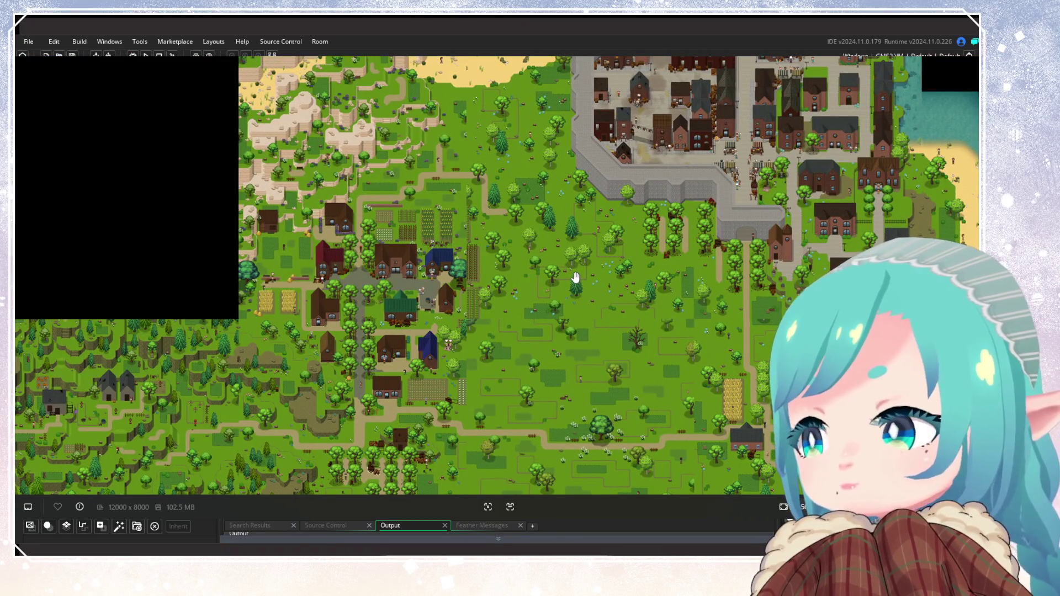
{"action": "left_click_drag", "start_coordinate": [447, 218], "coordinate": [485, 302]}
{"action": "left_click_drag", "start_coordinate": [445, 200], "coordinate": [451, 231]}
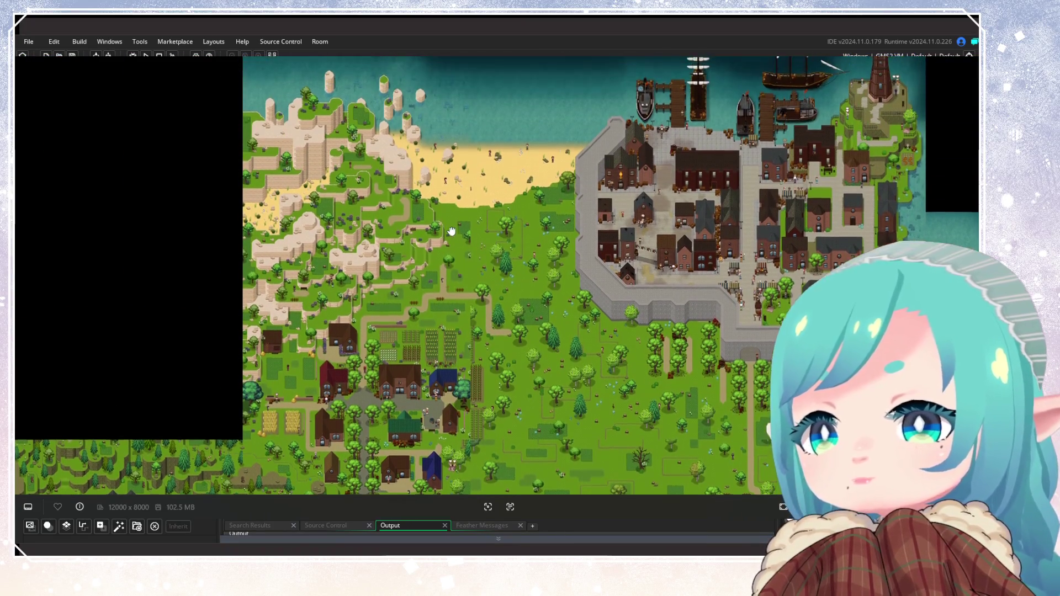
{"action": "mouse_move", "coordinate": [500, 258]}
{"action": "left_mouse_down"}
{"action": "mouse_move", "coordinate": [395, 196]}
{"action": "mouse_move", "coordinate": [354, 185]}
{"action": "left_mouse_up"}
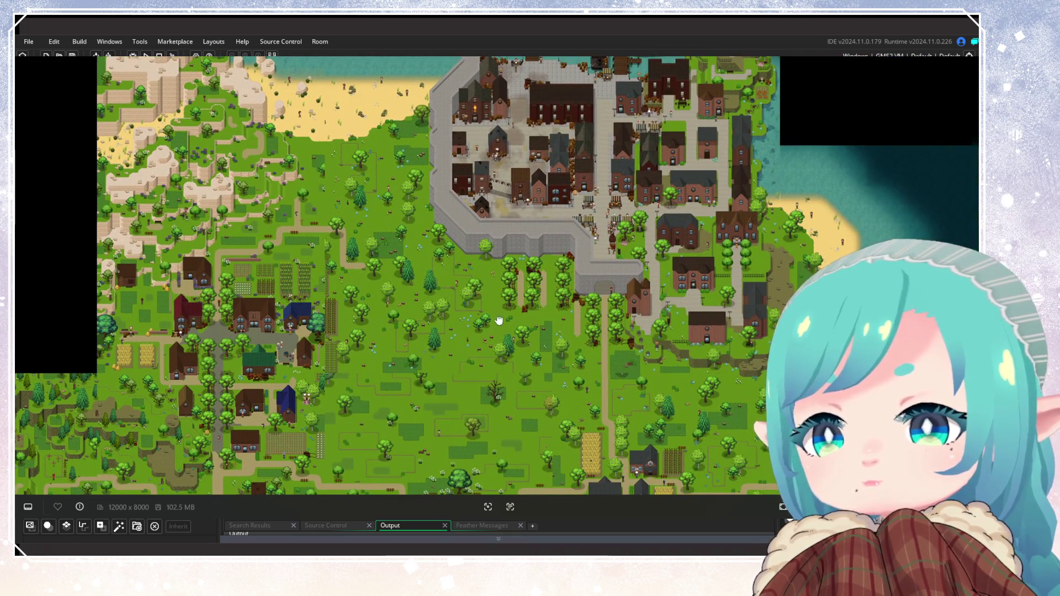
{"action": "mouse_move", "coordinate": [499, 320]}
{"action": "left_mouse_down"}
{"action": "mouse_move", "coordinate": [544, 279]}
{"action": "mouse_move", "coordinate": [486, 238]}
{"action": "left_mouse_up"}
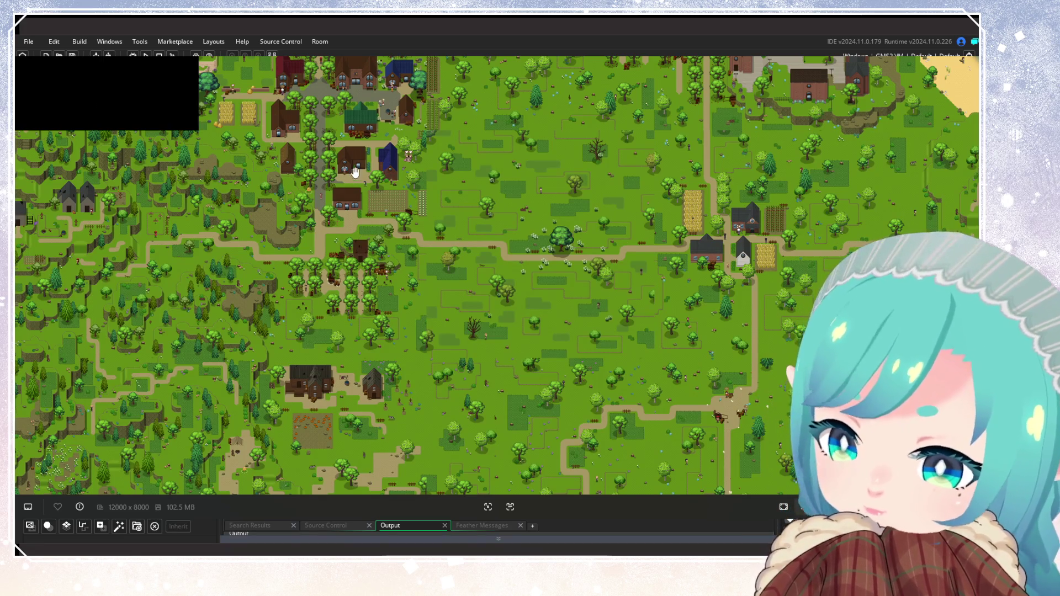
{"action": "scroll", "coordinate": [399, 151], "scroll_direction": "up", "scroll_amount": 3}
{"action": "scroll", "coordinate": [419, 152], "scroll_direction": "up", "scroll_amount": 5}
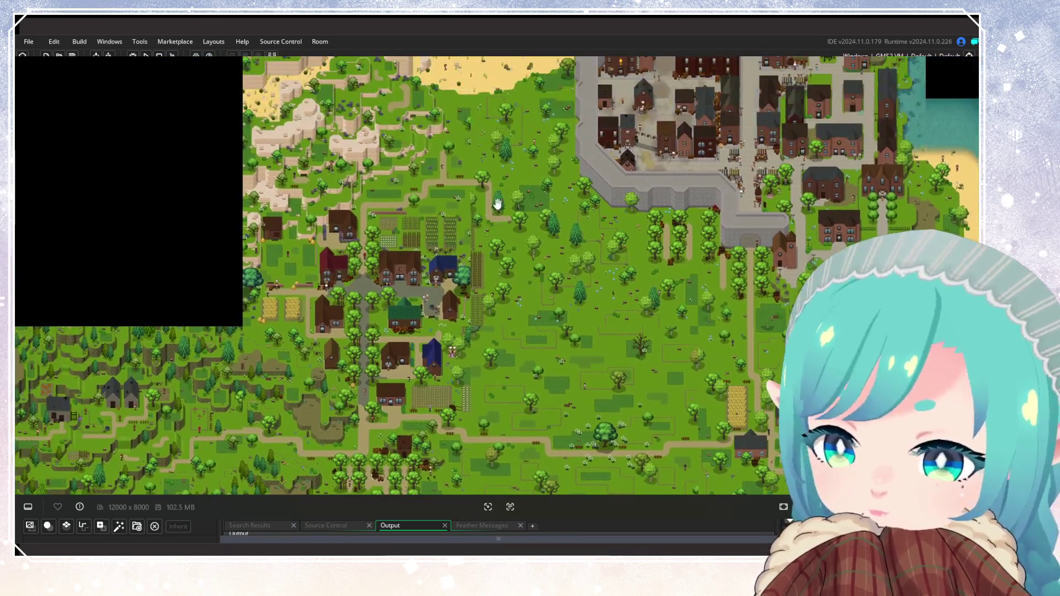
{"action": "scroll", "coordinate": [408, 151], "scroll_direction": "down", "scroll_amount": 1}
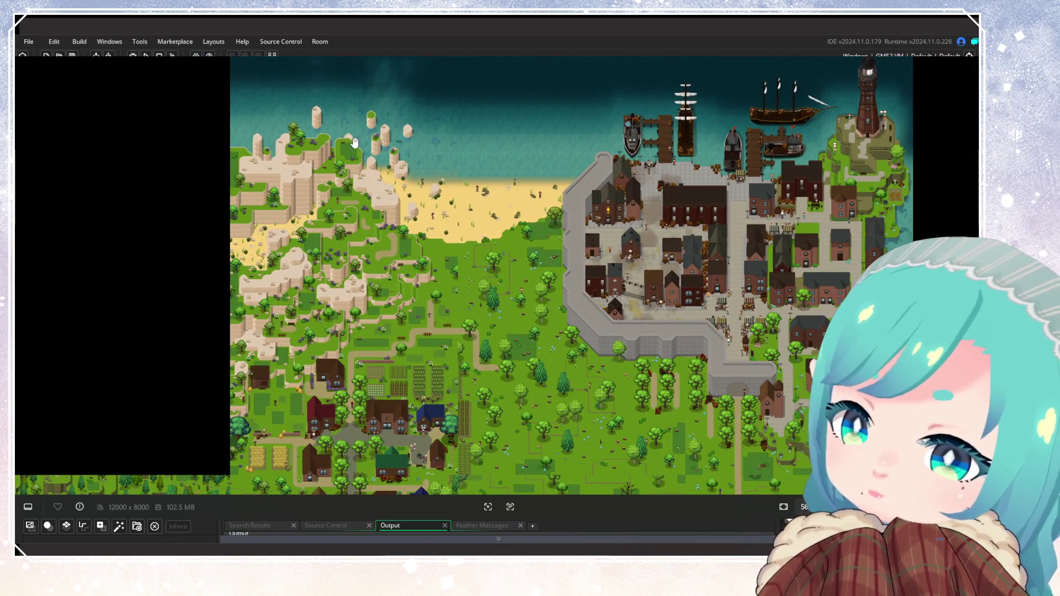
{"action": "scroll", "coordinate": [454, 166], "scroll_direction": "down", "scroll_amount": 1}
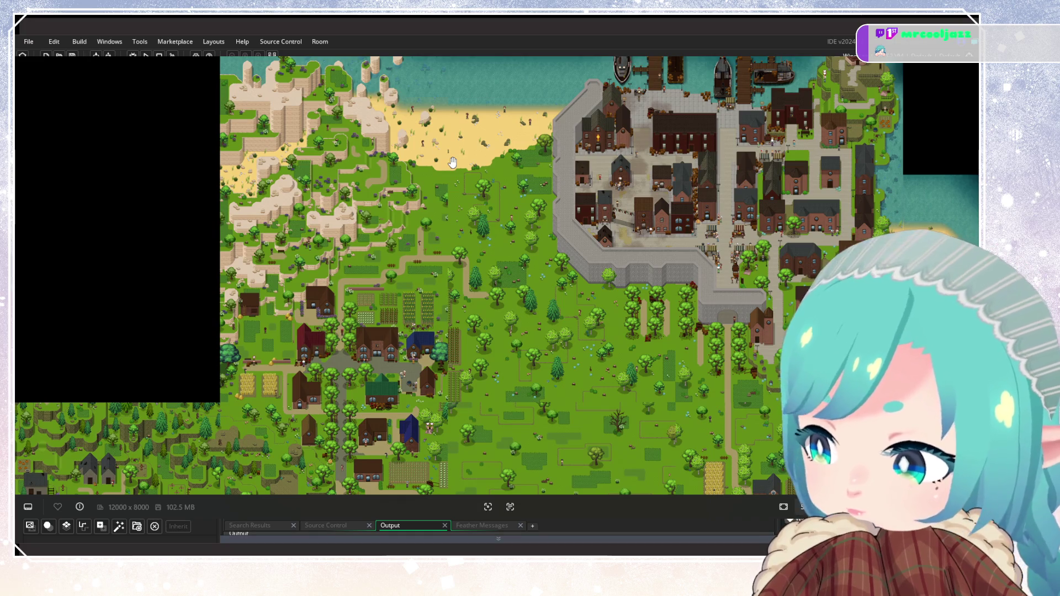
{"action": "scroll", "coordinate": [452, 162], "scroll_direction": "down", "scroll_amount": 3}
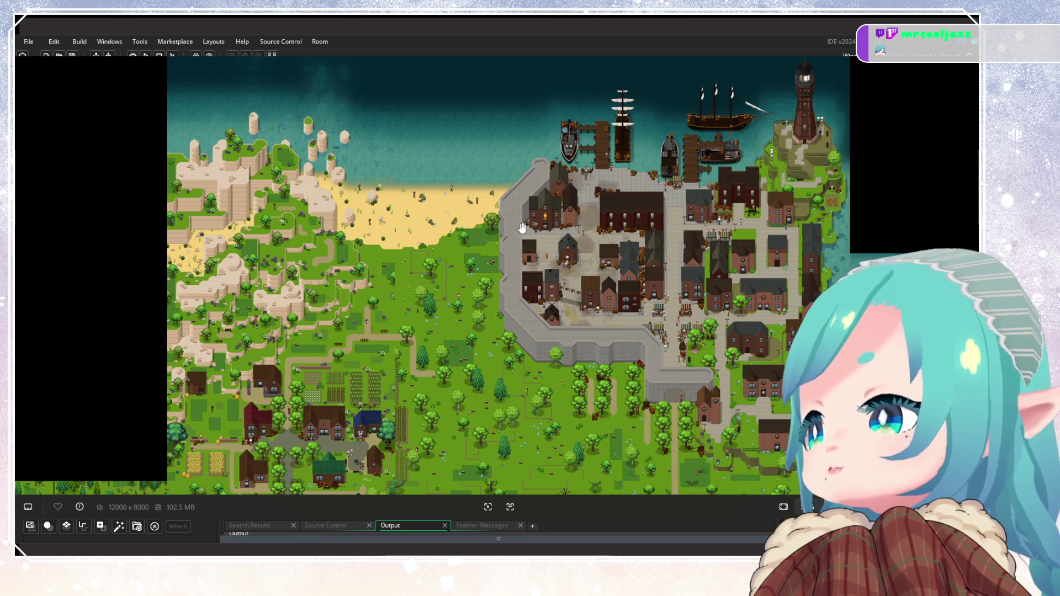
{"action": "scroll", "coordinate": [441, 232], "scroll_direction": "up", "scroll_amount": 1}
{"action": "scroll", "coordinate": [425, 230], "scroll_direction": "down", "scroll_amount": 2}
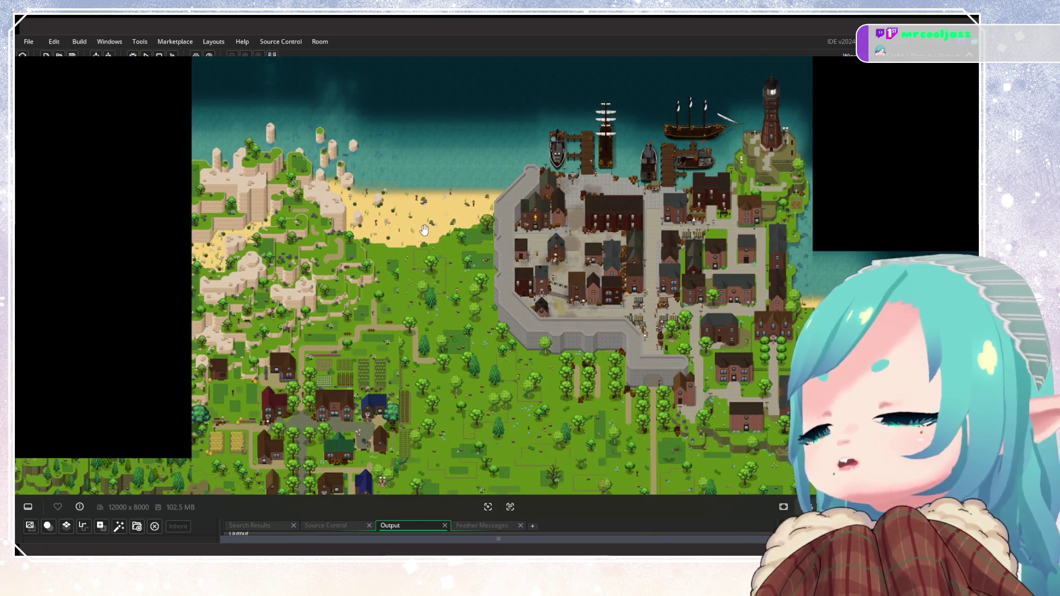
{"action": "scroll", "coordinate": [424, 230], "scroll_direction": "up", "scroll_amount": 2}
{"action": "scroll", "coordinate": [436, 228], "scroll_direction": "down", "scroll_amount": 1}
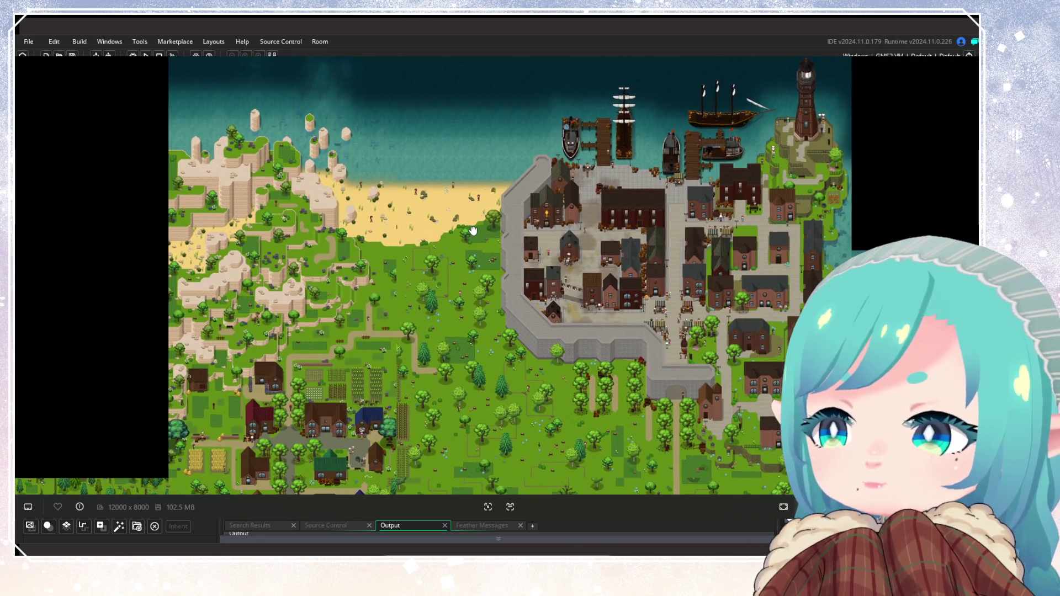
{"action": "scroll", "coordinate": [473, 232], "scroll_direction": "down", "scroll_amount": 1}
{"action": "scroll", "coordinate": [473, 232], "scroll_direction": "up", "scroll_amount": 1}
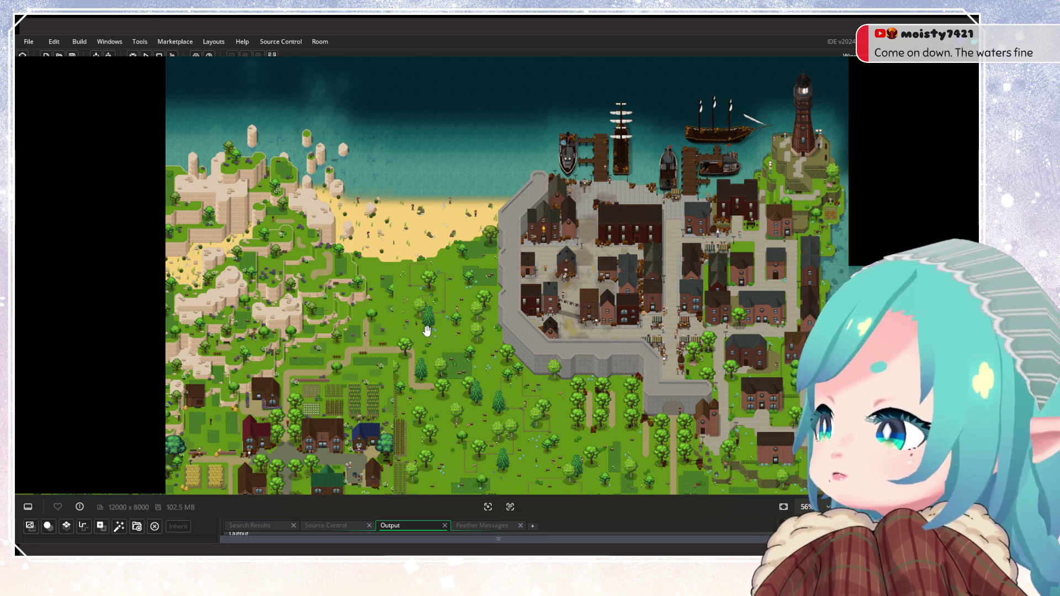
{"action": "scroll", "coordinate": [487, 351], "scroll_direction": "up", "scroll_amount": 1}
{"action": "scroll", "coordinate": [488, 351], "scroll_direction": "down", "scroll_amount": 1}
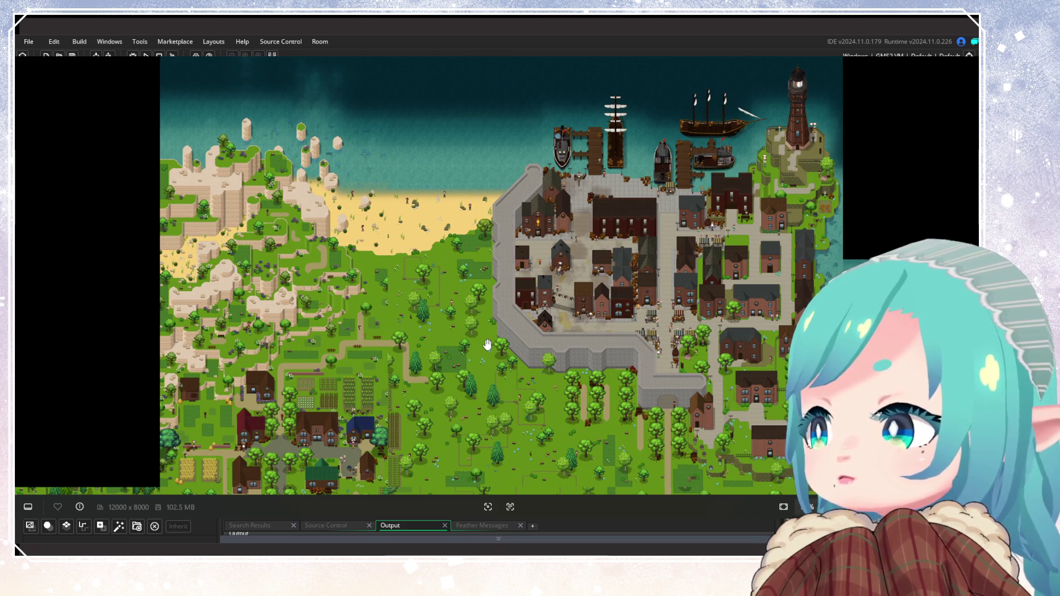
Zoom the view over the dirt roads and hay-plot farmstead south of the walled town.
{"action": "scroll", "coordinate": [487, 344], "scroll_direction": "down", "scroll_amount": 4}
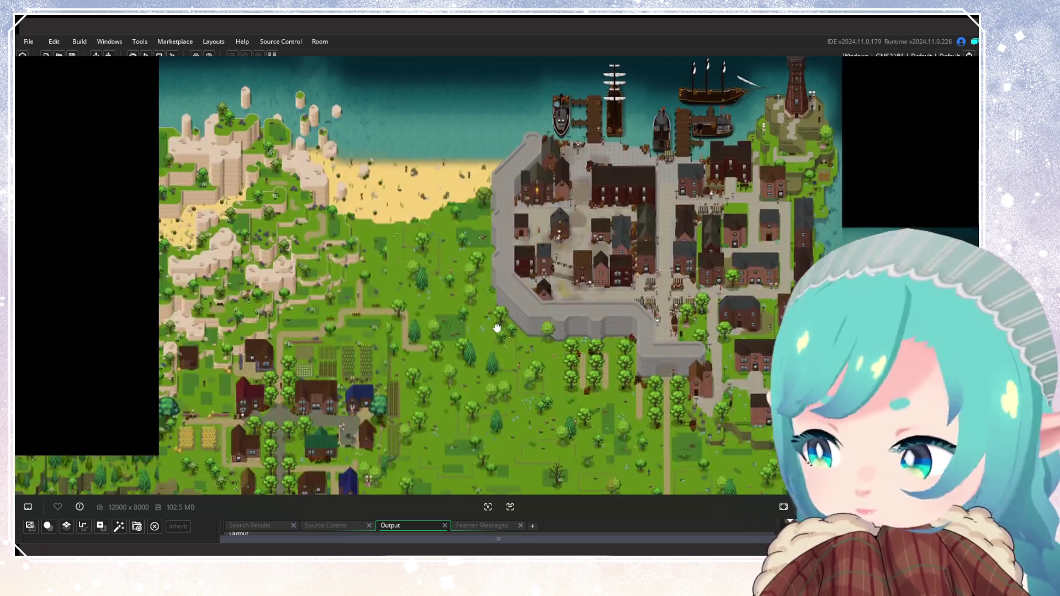
{"action": "scroll", "coordinate": [459, 345], "scroll_direction": "up", "scroll_amount": 2}
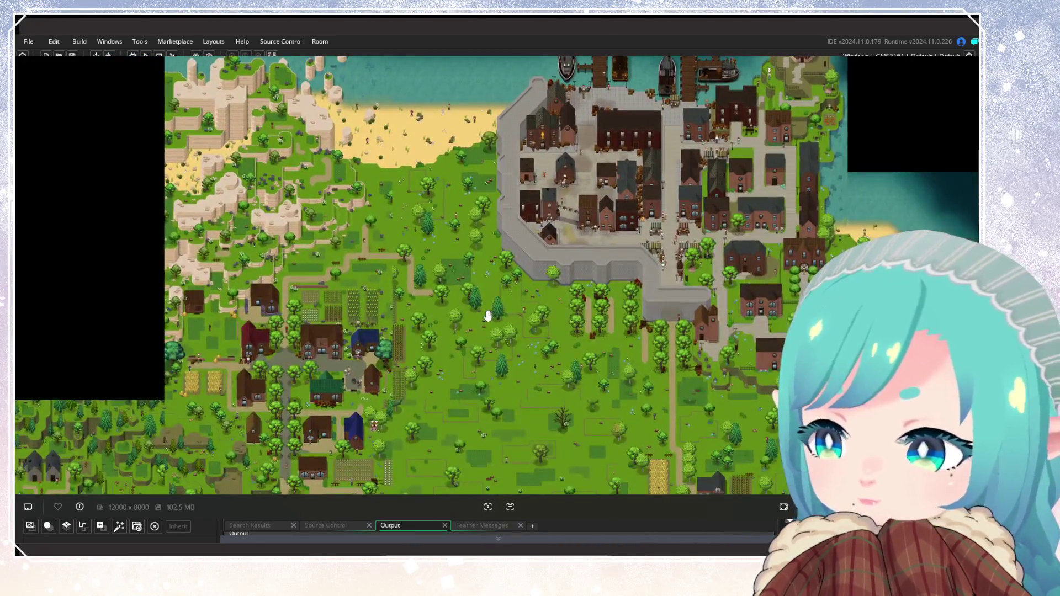
{"action": "scroll", "coordinate": [485, 310], "scroll_direction": "down", "scroll_amount": 2}
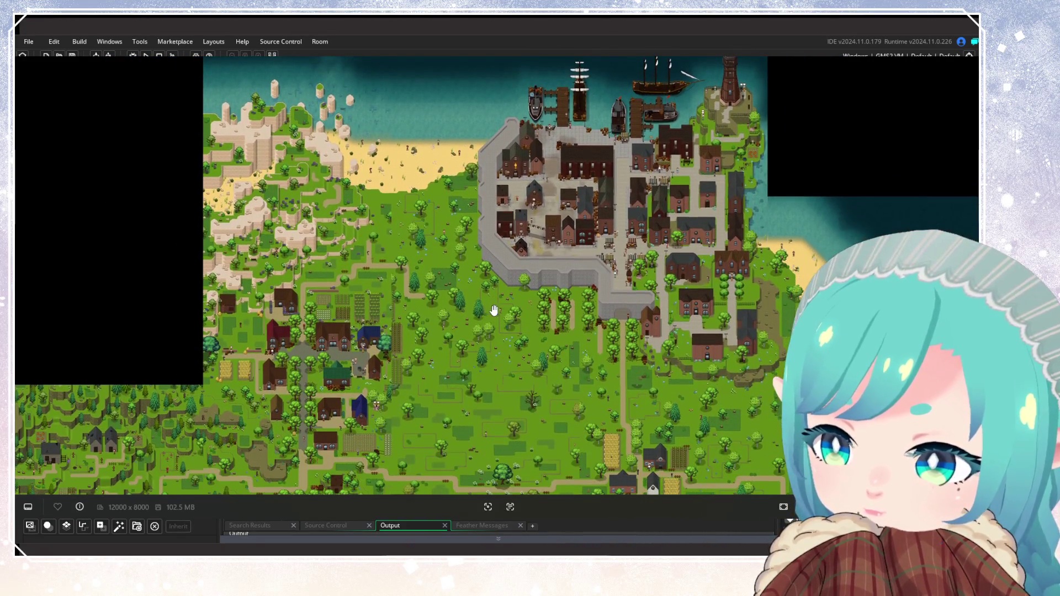
{"action": "scroll", "coordinate": [347, 295], "scroll_direction": "up", "scroll_amount": 3}
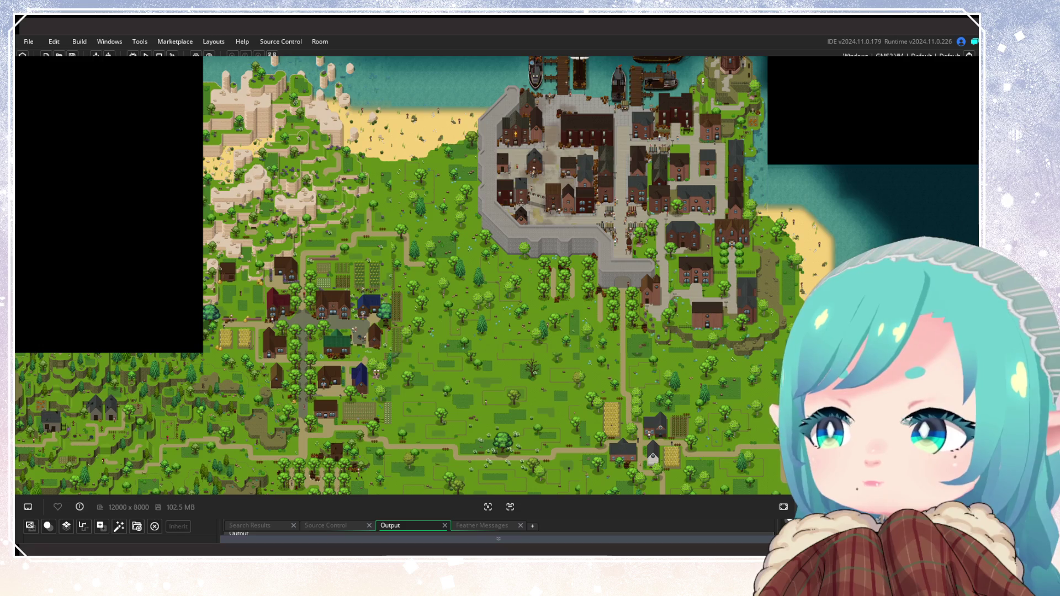
{"action": "scroll", "coordinate": [596, 310], "scroll_direction": "down", "scroll_amount": 2}
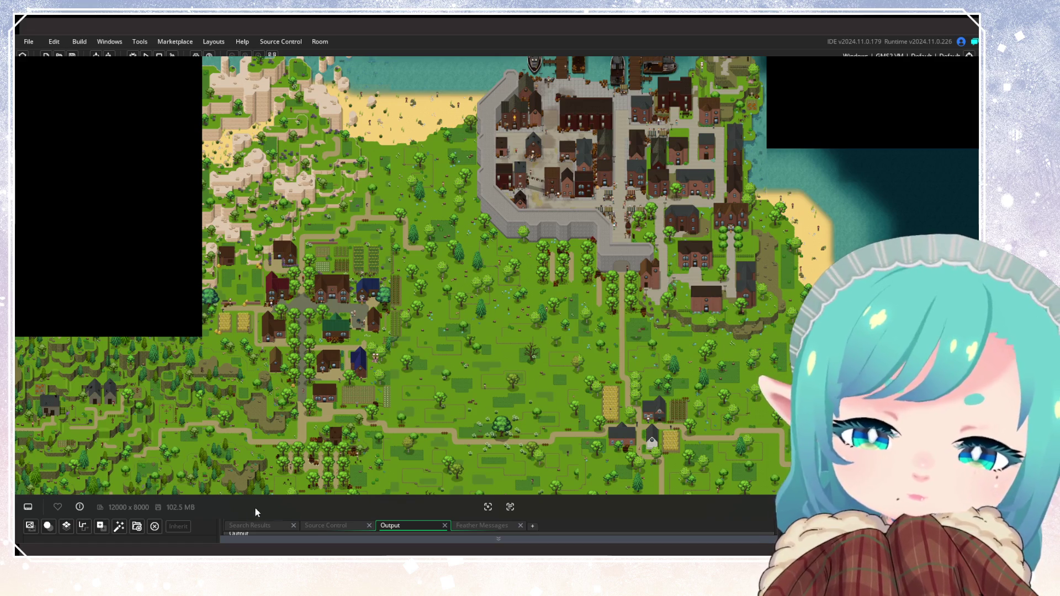
{"action": "scroll", "coordinate": [513, 369], "scroll_direction": "down", "scroll_amount": 3}
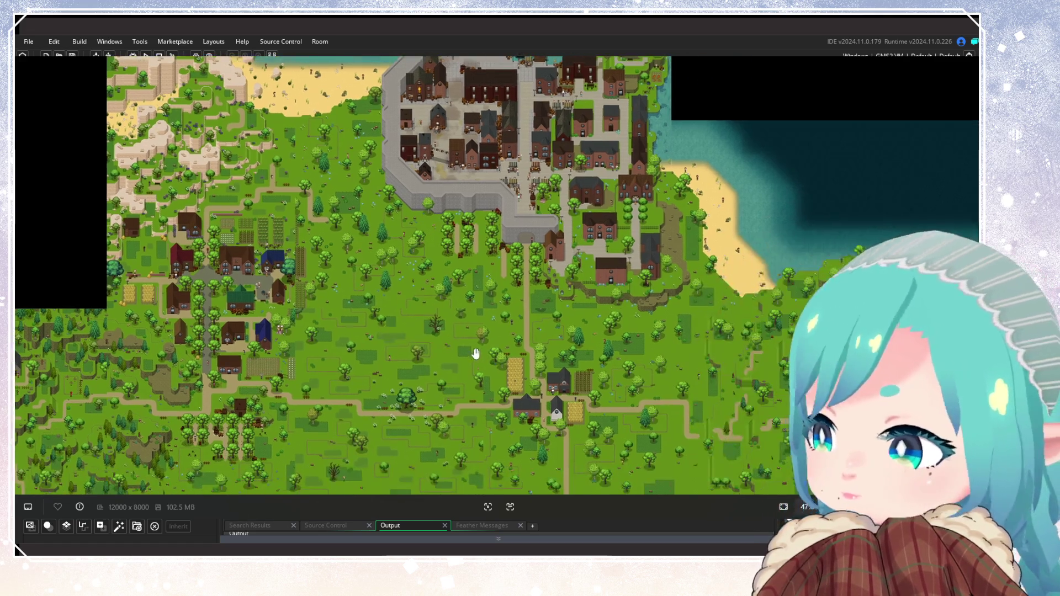
Zoom in on the grassy southern cliffs, then pan down to the village houses and crop fields.
{"action": "scroll", "coordinate": [252, 323], "scroll_direction": "up", "scroll_amount": 5}
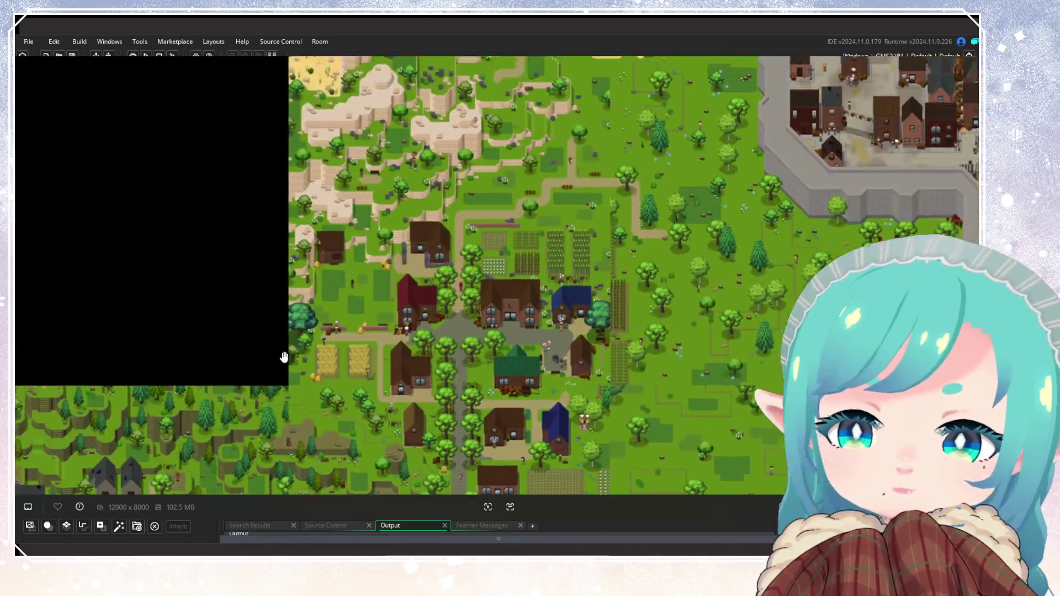
{"action": "scroll", "coordinate": [392, 426], "scroll_direction": "down", "scroll_amount": 4}
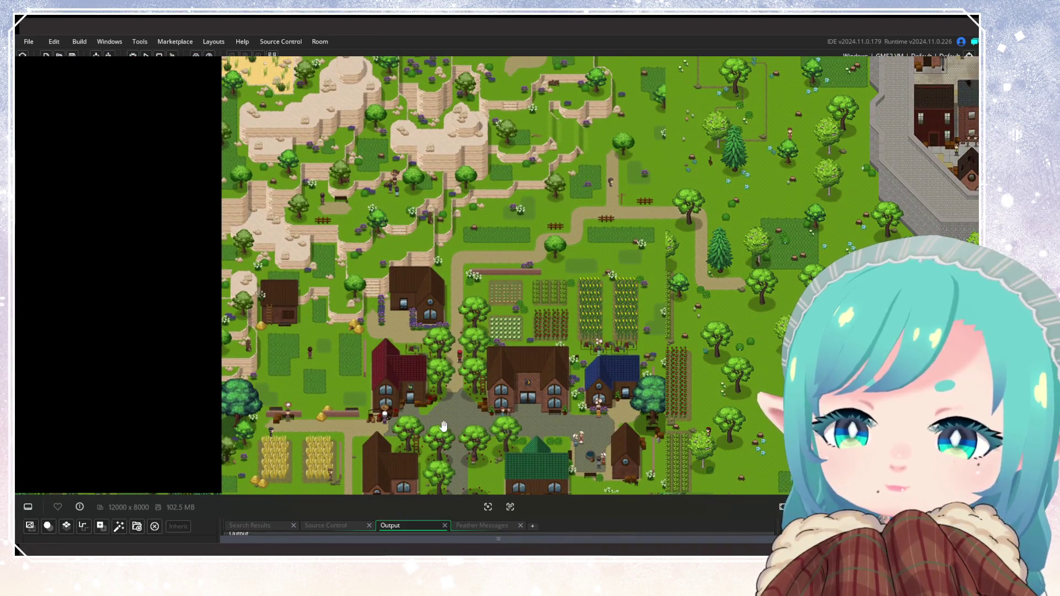
{"action": "scroll", "coordinate": [384, 301], "scroll_direction": "up", "scroll_amount": 4}
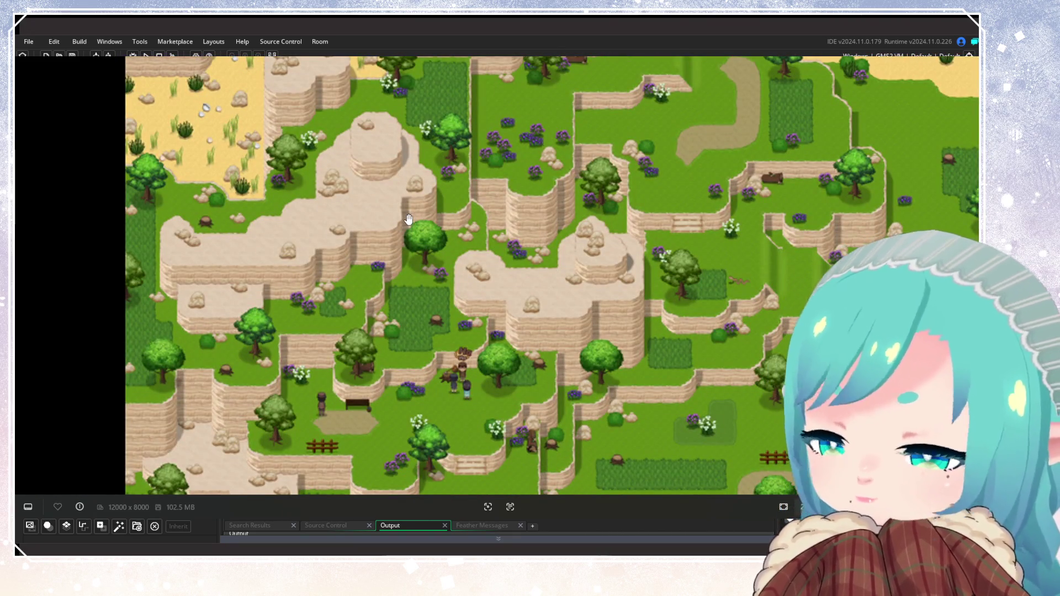
{"action": "scroll", "coordinate": [409, 219], "scroll_direction": "down", "scroll_amount": 3}
{"action": "scroll", "coordinate": [557, 424], "scroll_direction": "up", "scroll_amount": 3}
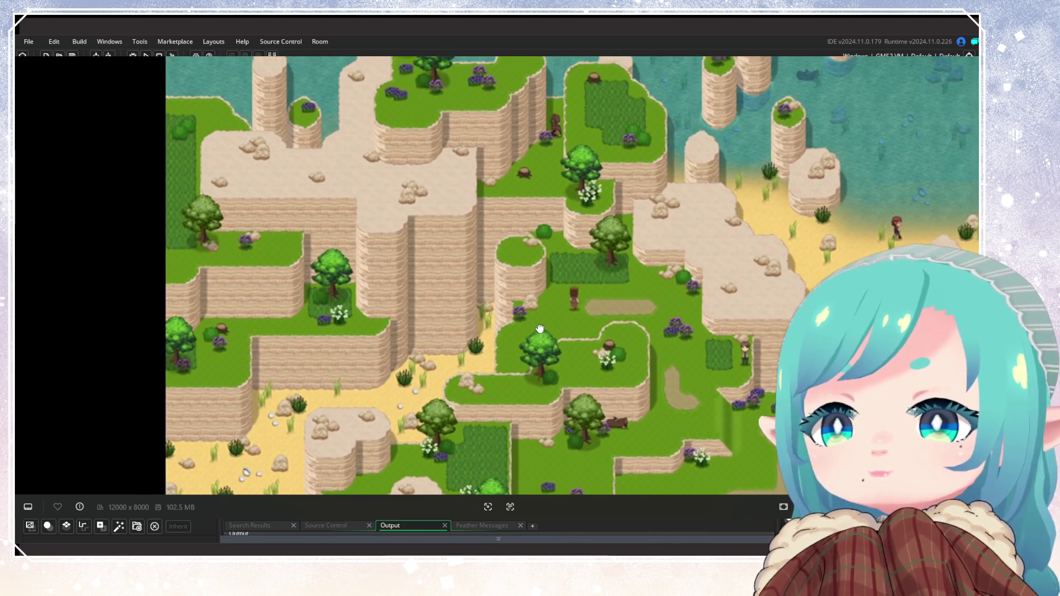
{"action": "mouse_move", "coordinate": [559, 424]}
{"action": "left_mouse_down"}
{"action": "mouse_move", "coordinate": [565, 246]}
{"action": "mouse_move", "coordinate": [536, 196]}
{"action": "left_mouse_up"}
{"action": "scroll", "coordinate": [565, 246], "scroll_direction": "down", "scroll_amount": 3}
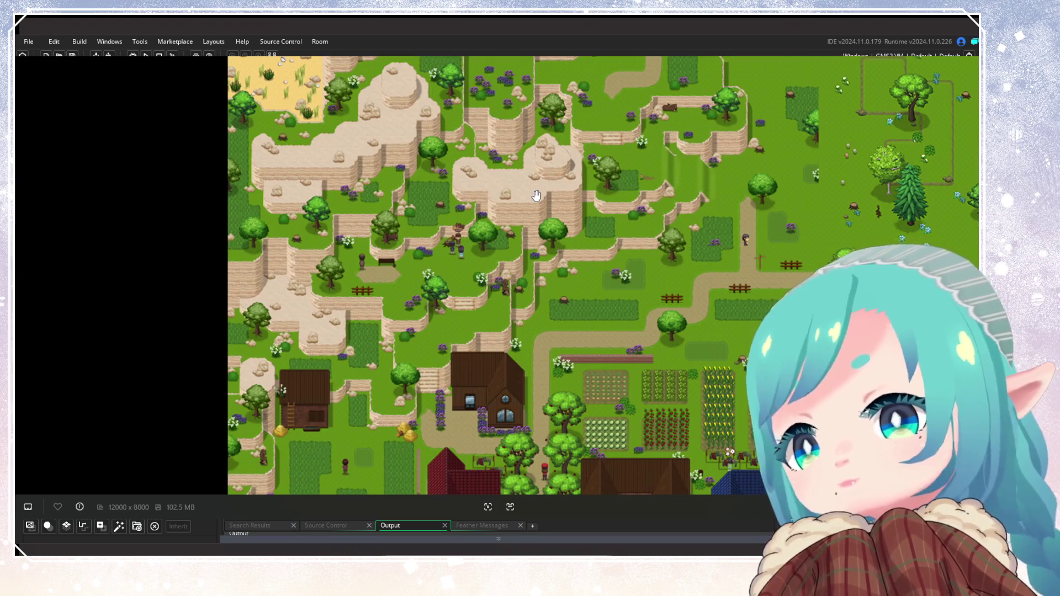
{"action": "mouse_move", "coordinate": [585, 343]}
{"action": "left_mouse_down"}
{"action": "mouse_move", "coordinate": [527, 232]}
{"action": "mouse_move", "coordinate": [553, 313]}
{"action": "mouse_move", "coordinate": [584, 304]}
{"action": "mouse_move", "coordinate": [552, 309]}
{"action": "mouse_move", "coordinate": [597, 351]}
{"action": "mouse_move", "coordinate": [598, 384]}
{"action": "left_mouse_up"}
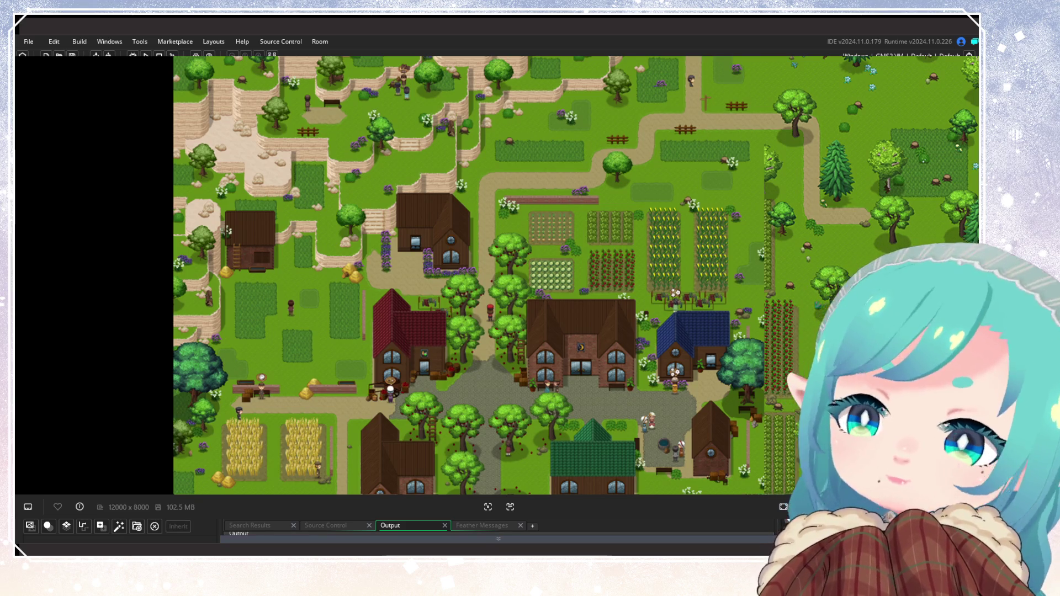
Adjust the zoom over the village square, crop fields and southern pine woods.
{"action": "scroll", "coordinate": [691, 347], "scroll_direction": "down", "scroll_amount": 5}
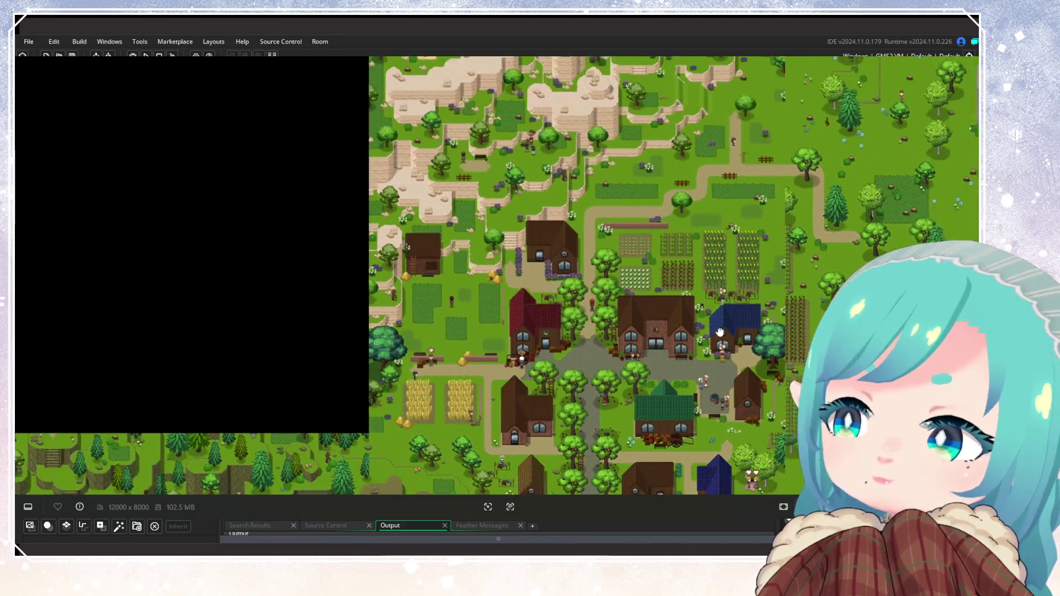
{"action": "scroll", "coordinate": [692, 346], "scroll_direction": "down", "scroll_amount": 4}
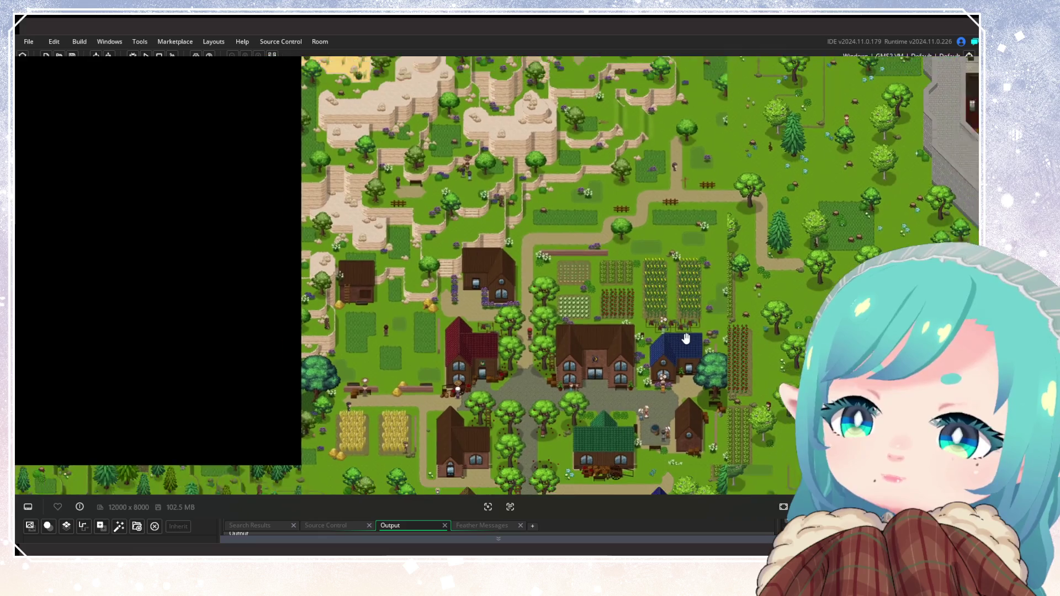
{"action": "scroll", "coordinate": [686, 339], "scroll_direction": "down", "scroll_amount": 2}
{"action": "mouse_move", "coordinate": [686, 338]}
{"action": "left_mouse_down"}
{"action": "mouse_move", "coordinate": [552, 309]}
{"action": "mouse_move", "coordinate": [607, 293]}
{"action": "mouse_move", "coordinate": [575, 287]}
{"action": "left_mouse_up"}
{"action": "scroll", "coordinate": [576, 287], "scroll_direction": "up", "scroll_amount": 4}
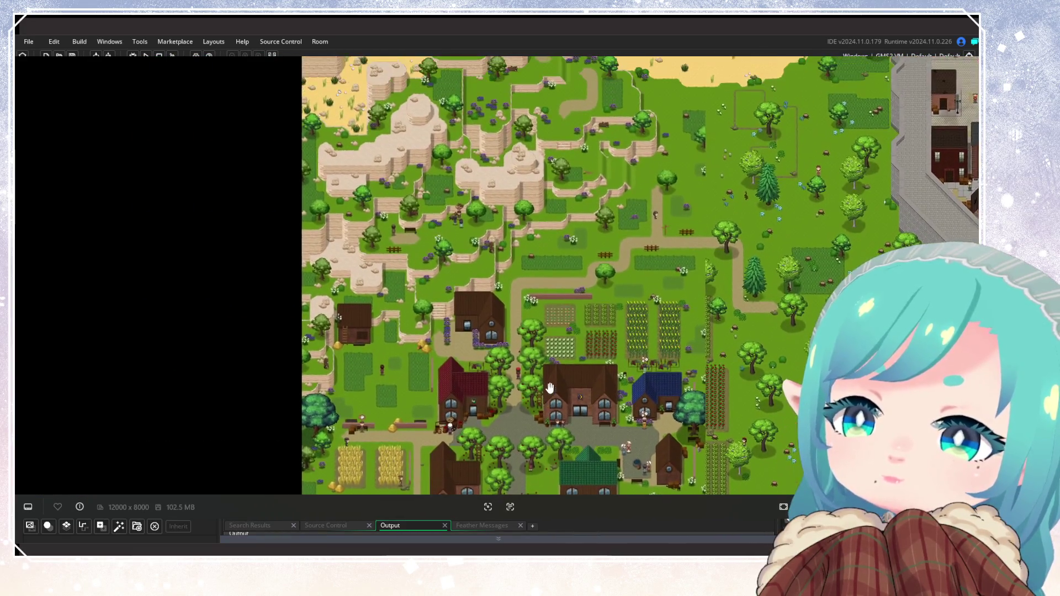
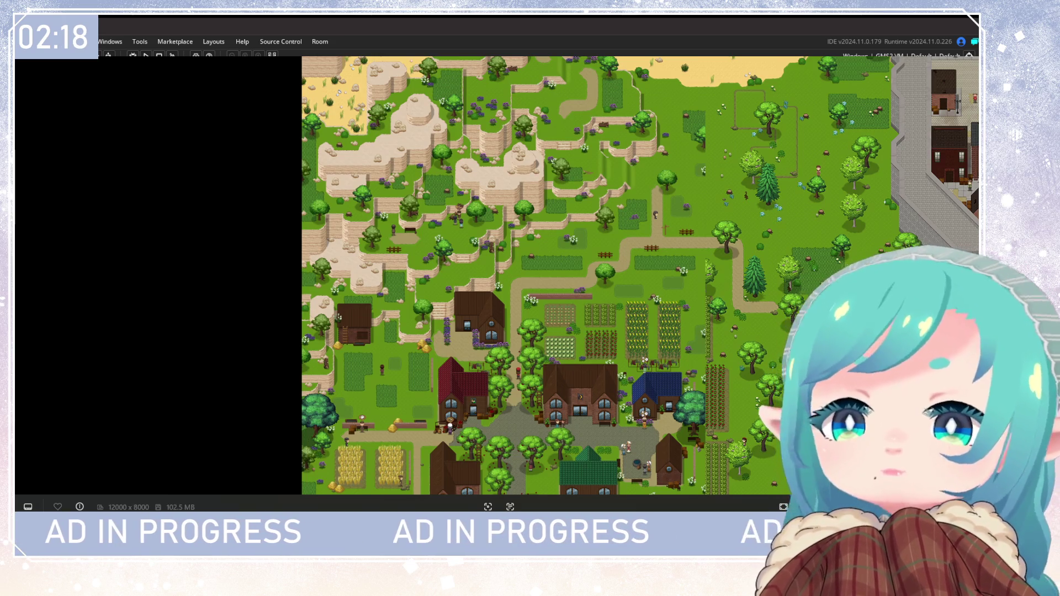
Pan across the village and up to inspect the cliff terraces above it.
{"action": "mouse_move", "coordinate": [508, 317]}
{"action": "left_mouse_down"}
{"action": "mouse_move", "coordinate": [455, 212]}
{"action": "mouse_move", "coordinate": [446, 153]}
{"action": "left_mouse_up"}
{"action": "mouse_move", "coordinate": [416, 311]}
{"action": "left_mouse_down"}
{"action": "mouse_move", "coordinate": [490, 209]}
{"action": "mouse_move", "coordinate": [501, 404]}
{"action": "left_mouse_up"}
{"action": "mouse_move", "coordinate": [517, 351]}
{"action": "left_mouse_down"}
{"action": "mouse_move", "coordinate": [530, 413]}
{"action": "mouse_move", "coordinate": [519, 369]}
{"action": "mouse_move", "coordinate": [537, 358]}
{"action": "left_mouse_up"}
{"action": "scroll", "coordinate": [537, 357], "scroll_direction": "down", "scroll_amount": 5}
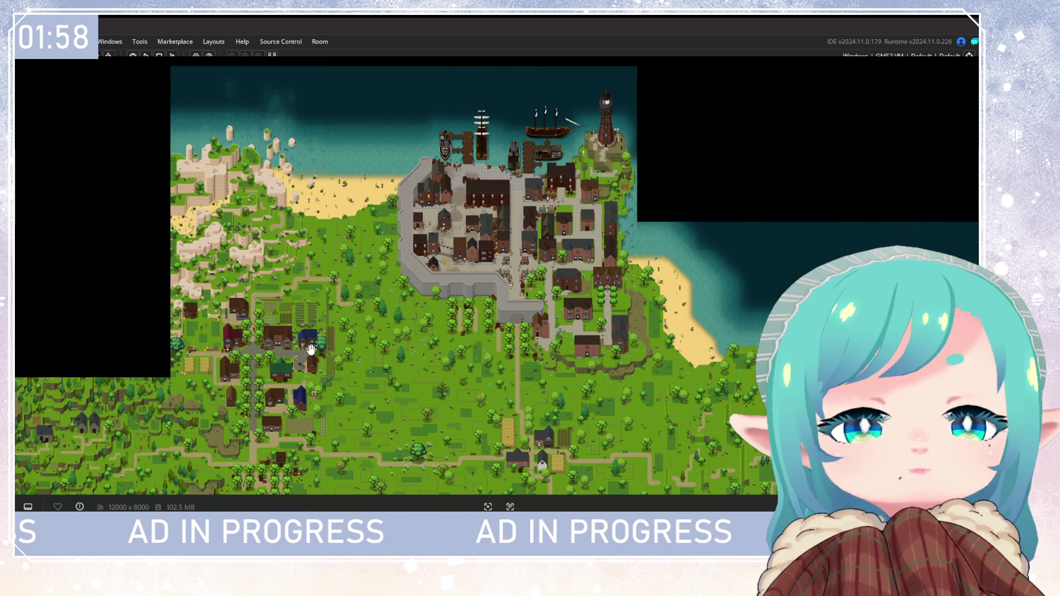
{"action": "scroll", "coordinate": [273, 290], "scroll_direction": "up", "scroll_amount": 5}
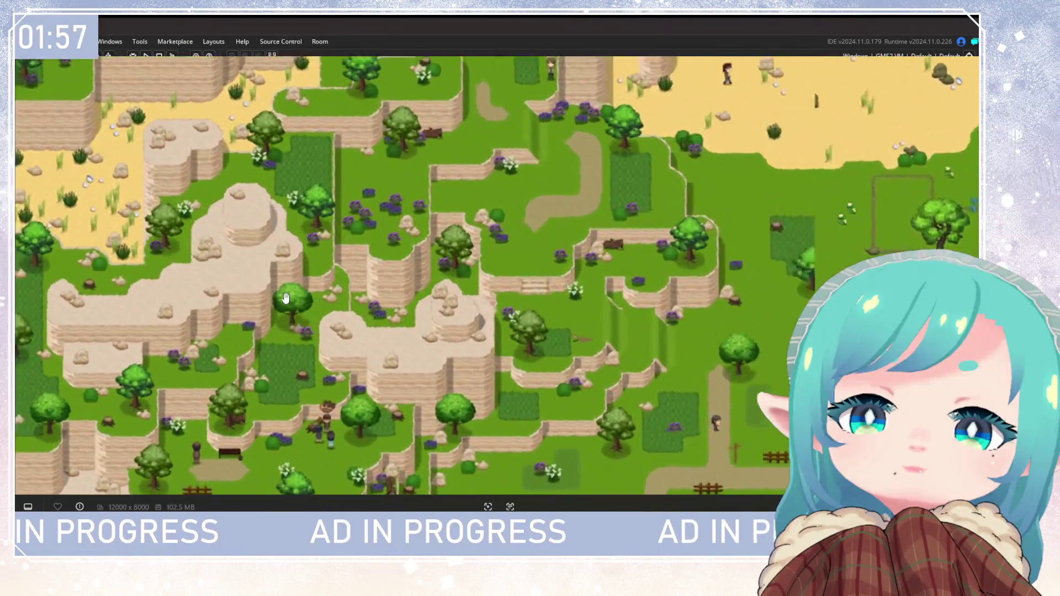
{"action": "scroll", "coordinate": [274, 289], "scroll_direction": "up", "scroll_amount": 3}
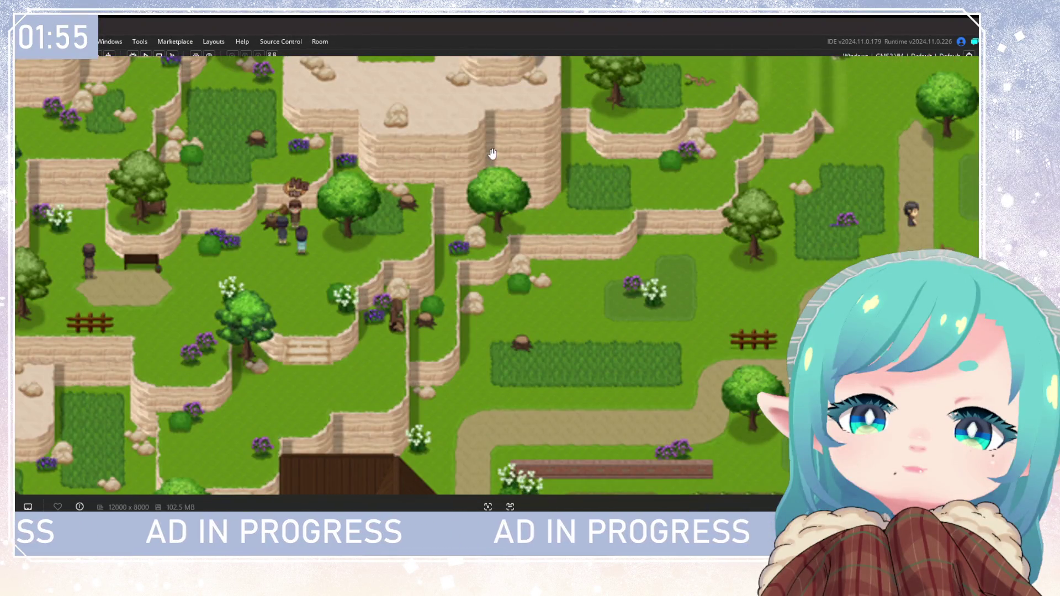
{"action": "left_click_drag", "start_coordinate": [492, 154], "coordinate": [369, 270]}
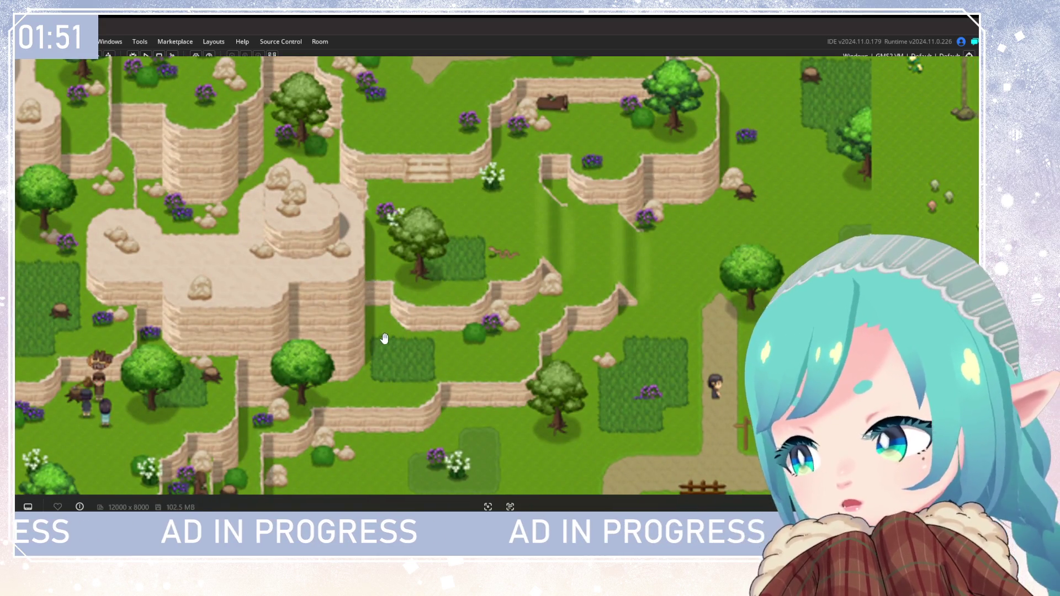
{"action": "scroll", "coordinate": [385, 336], "scroll_direction": "down", "scroll_amount": 5}
{"action": "scroll", "coordinate": [257, 299], "scroll_direction": "up", "scroll_amount": 3}
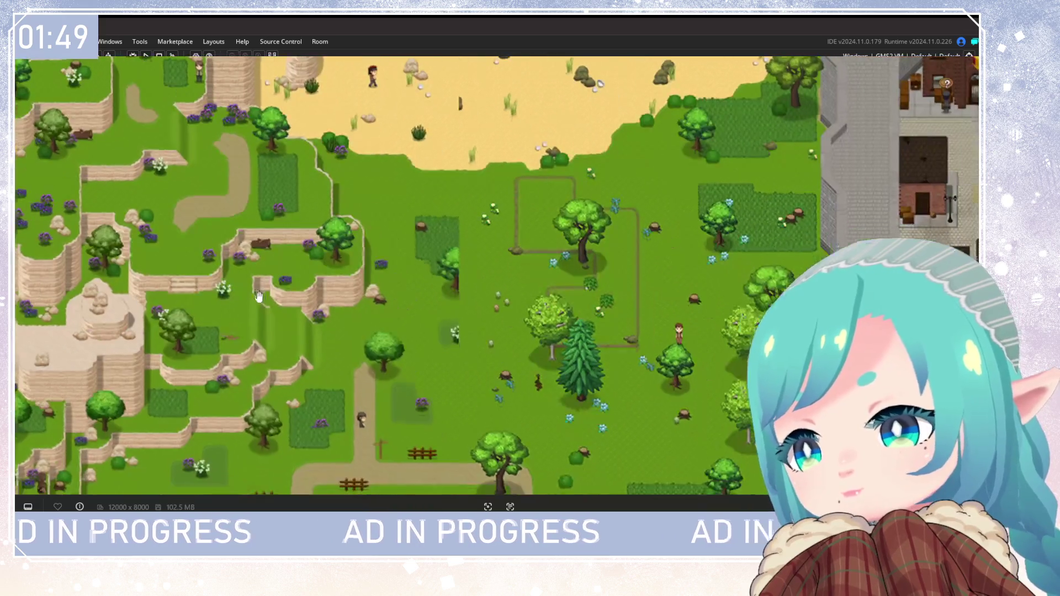
{"action": "scroll", "coordinate": [257, 299], "scroll_direction": "down", "scroll_amount": 3}
{"action": "left_click_drag", "start_coordinate": [298, 519], "coordinate": [464, 206]}
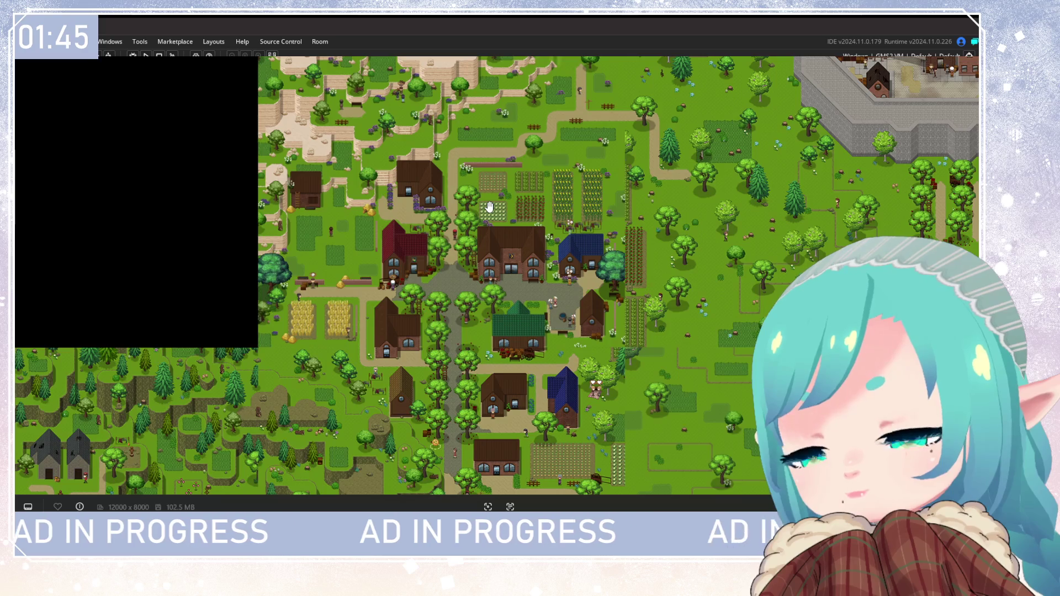
Pan over the open fields east of the village, the beach and walled town, then back.
{"action": "left_click_drag", "start_coordinate": [489, 207], "coordinate": [327, 98]}
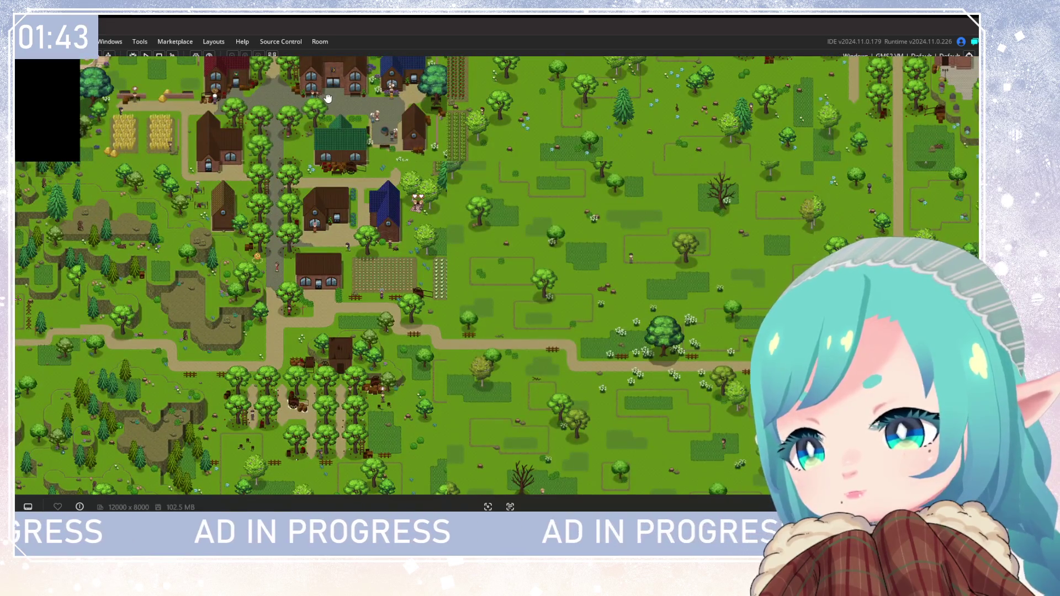
{"action": "scroll", "coordinate": [328, 98], "scroll_direction": "down", "scroll_amount": 3}
{"action": "scroll", "coordinate": [399, 135], "scroll_direction": "up", "scroll_amount": 3}
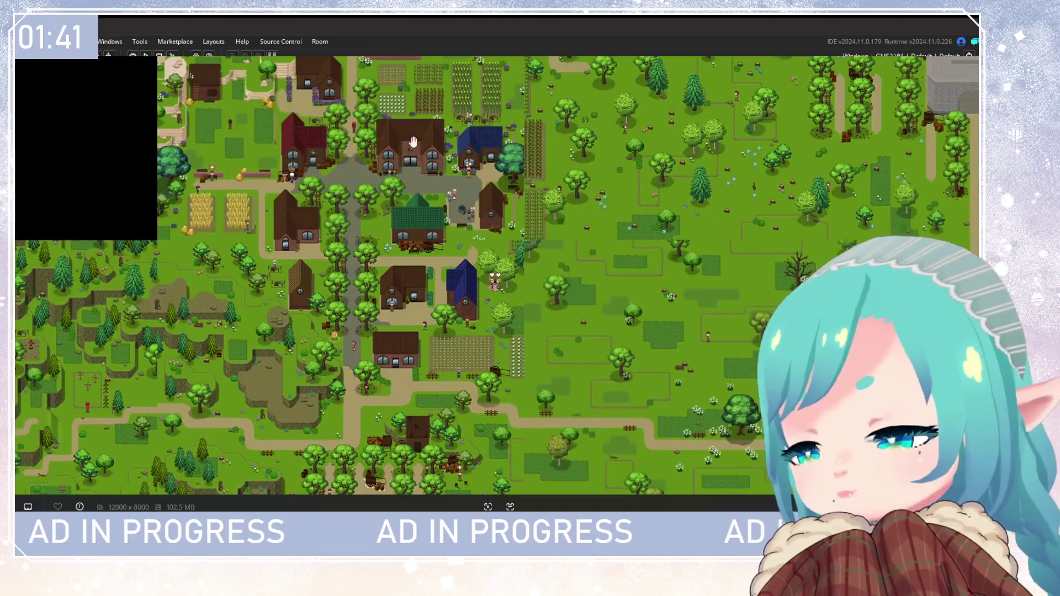
{"action": "left_click_drag", "start_coordinate": [656, 364], "coordinate": [405, 149]}
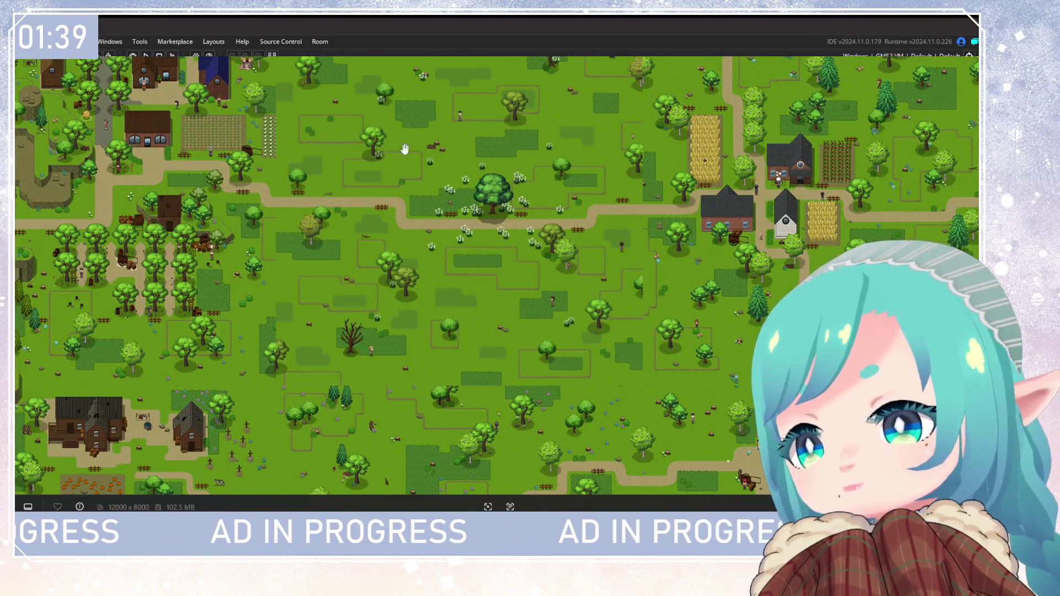
{"action": "left_click_drag", "start_coordinate": [447, 199], "coordinate": [483, 395]}
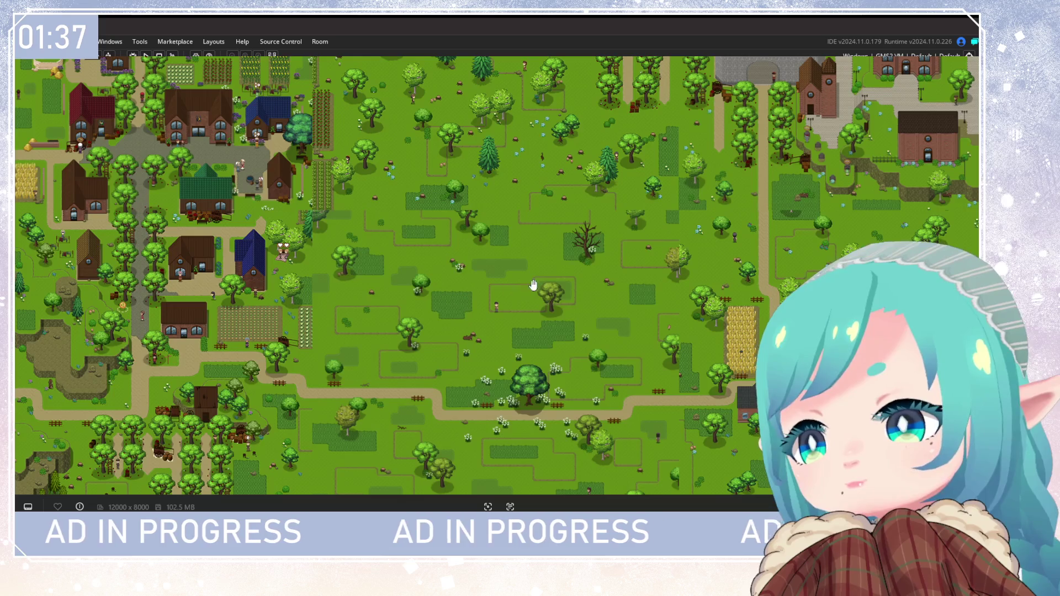
{"action": "left_click_drag", "start_coordinate": [403, 177], "coordinate": [350, 354]}
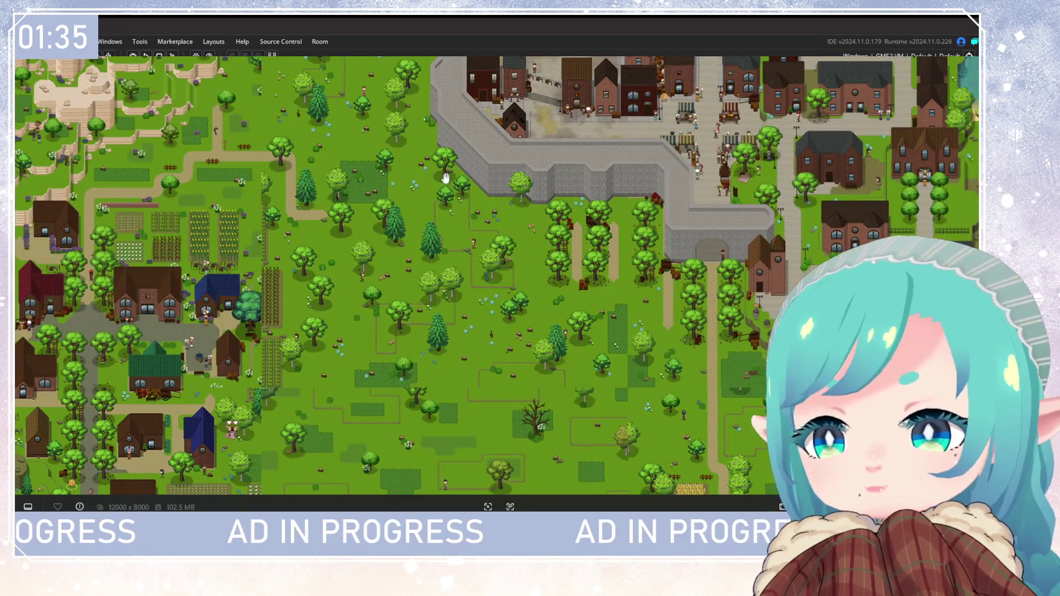
{"action": "mouse_move", "coordinate": [276, 198]}
{"action": "left_mouse_down"}
{"action": "mouse_move", "coordinate": [398, 346]}
{"action": "mouse_move", "coordinate": [503, 274]}
{"action": "mouse_move", "coordinate": [495, 78]}
{"action": "left_mouse_up"}
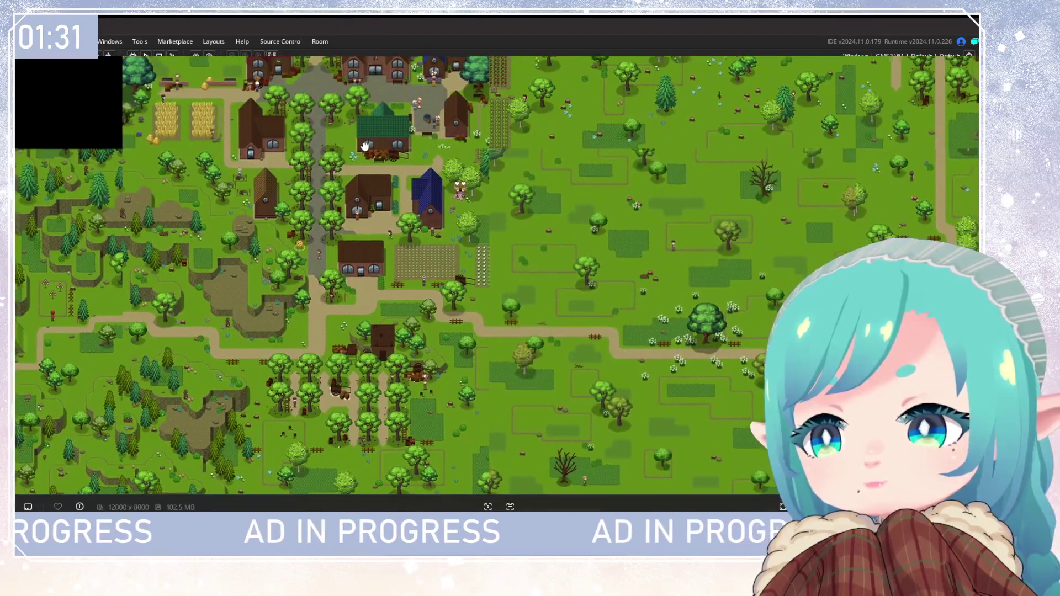
{"action": "left_click_drag", "start_coordinate": [365, 147], "coordinate": [337, 92]}
{"action": "left_click_drag", "start_coordinate": [404, 346], "coordinate": [310, 169]}
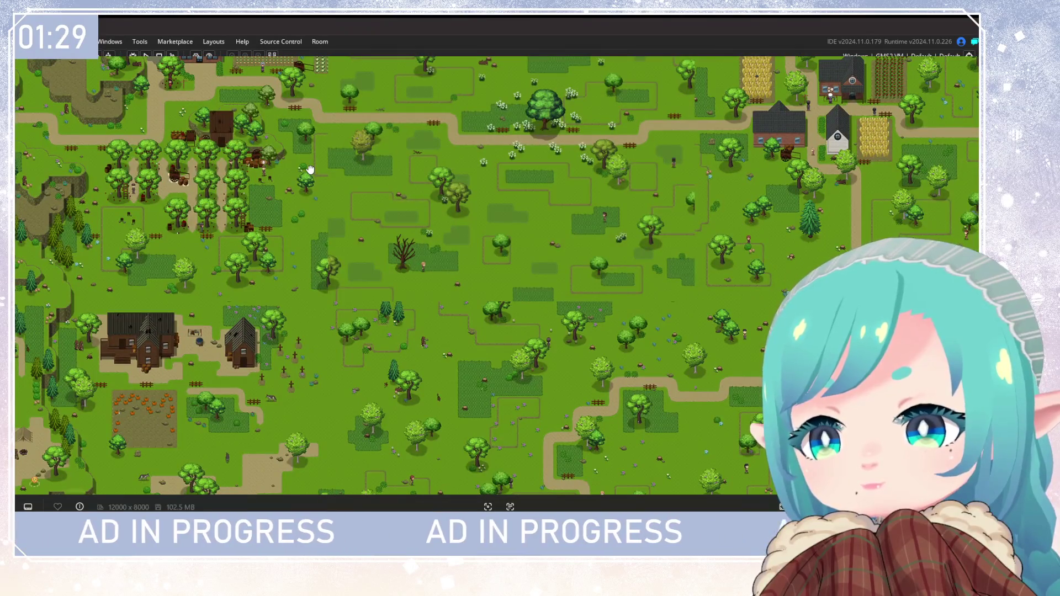
{"action": "mouse_move", "coordinate": [310, 169]}
{"action": "left_mouse_down"}
{"action": "mouse_move", "coordinate": [310, 276]}
{"action": "mouse_move", "coordinate": [364, 389]}
{"action": "left_mouse_up"}
Zoom in and out over the village, crop plots and eastern homestead wheat field.
{"action": "scroll", "coordinate": [363, 389], "scroll_direction": "down", "scroll_amount": 4}
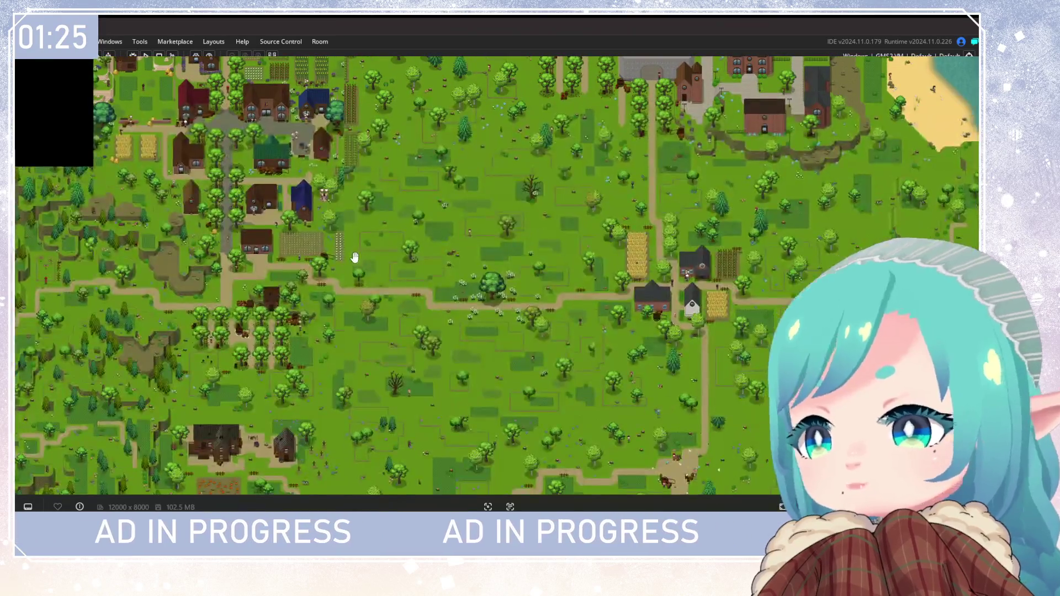
{"action": "scroll", "coordinate": [363, 268], "scroll_direction": "down", "scroll_amount": 2}
{"action": "scroll", "coordinate": [415, 321], "scroll_direction": "up", "scroll_amount": 4}
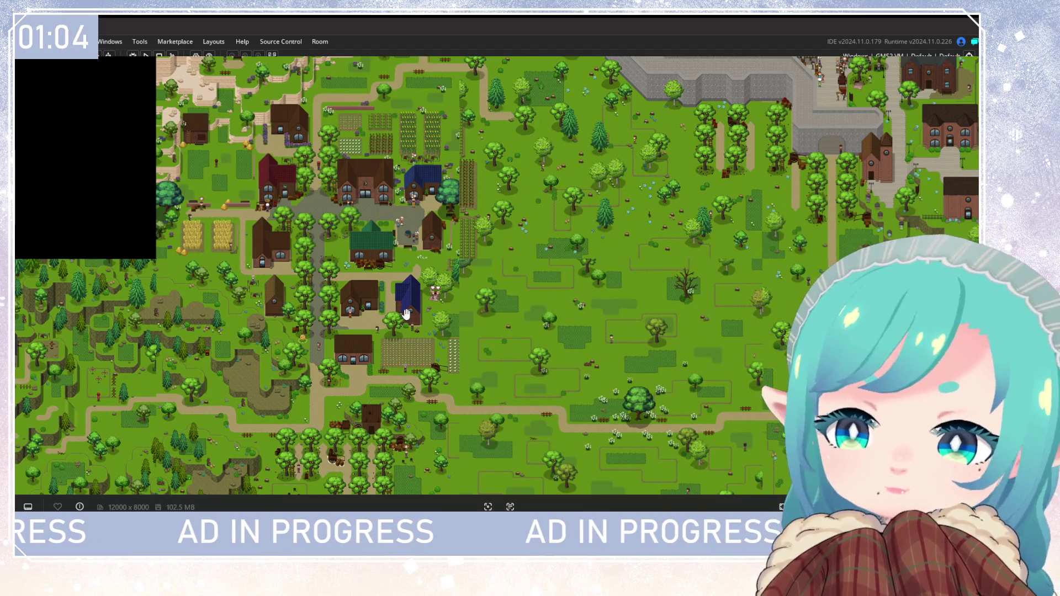
{"action": "scroll", "coordinate": [414, 320], "scroll_direction": "down", "scroll_amount": 5}
{"action": "scroll", "coordinate": [328, 283], "scroll_direction": "up", "scroll_amount": 4}
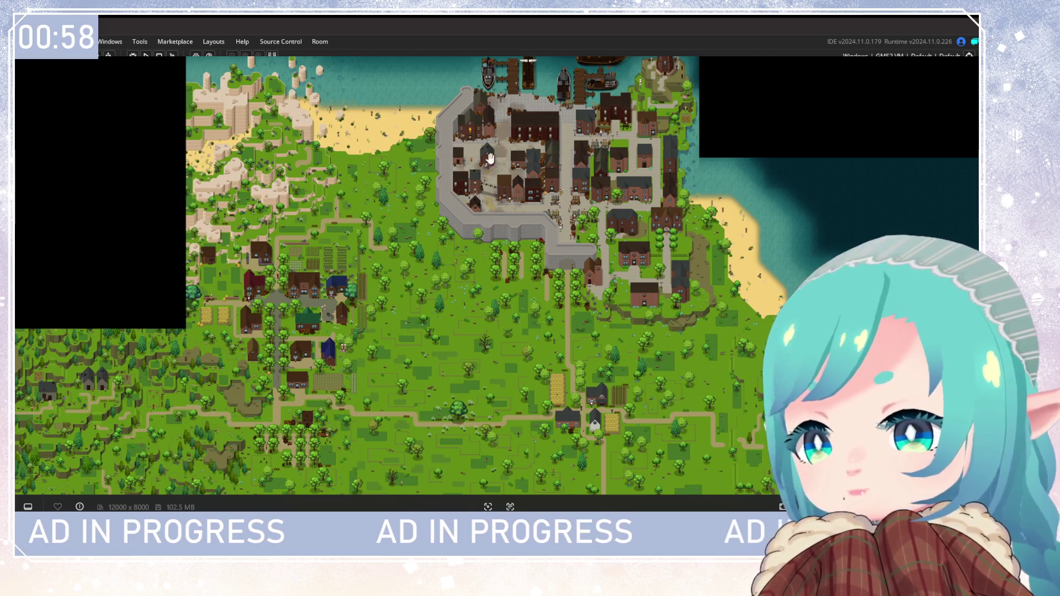
{"action": "scroll", "coordinate": [560, 287], "scroll_direction": "down", "scroll_amount": 2}
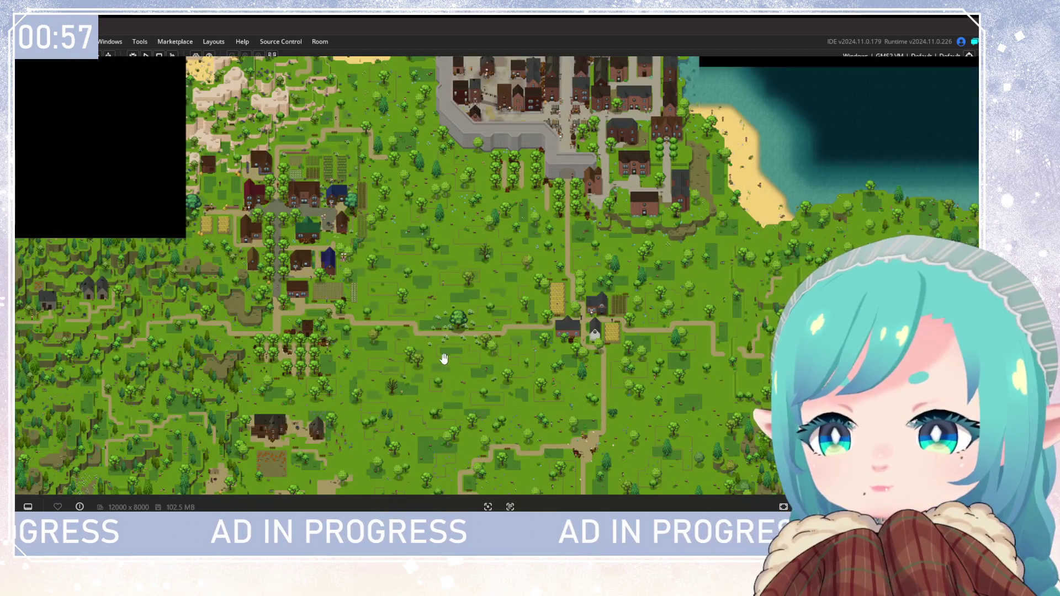
{"action": "scroll", "coordinate": [489, 238], "scroll_direction": "down", "scroll_amount": 3}
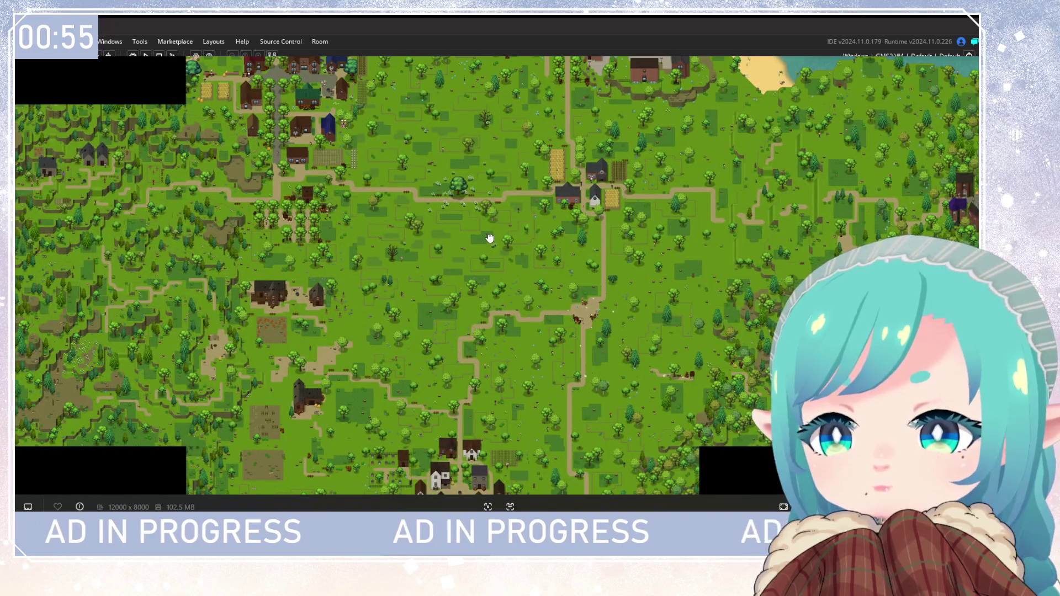
{"action": "scroll", "coordinate": [490, 238], "scroll_direction": "up", "scroll_amount": 5}
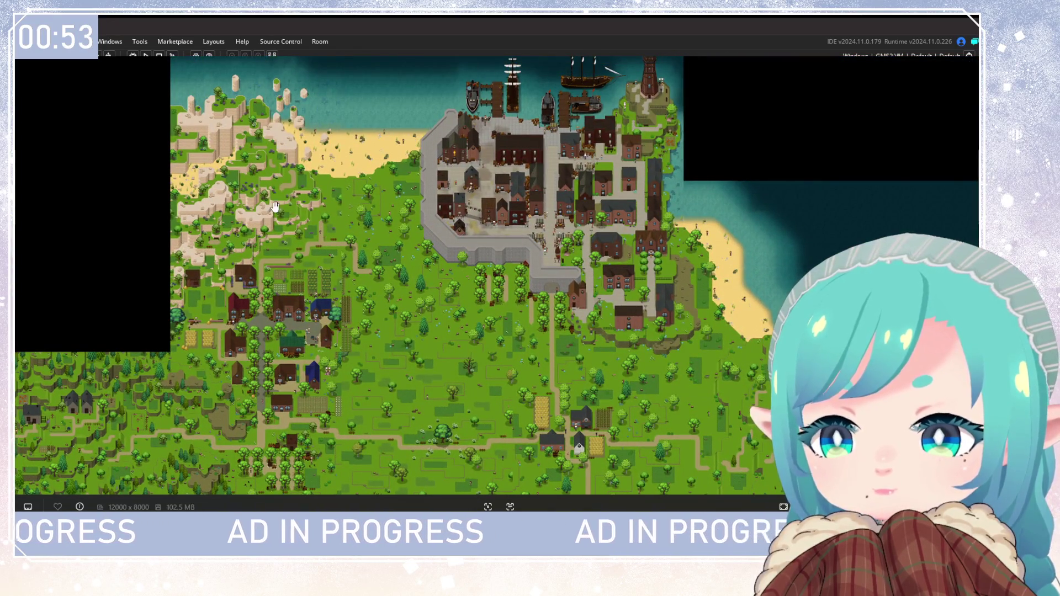
{"action": "scroll", "coordinate": [452, 315], "scroll_direction": "down", "scroll_amount": 4}
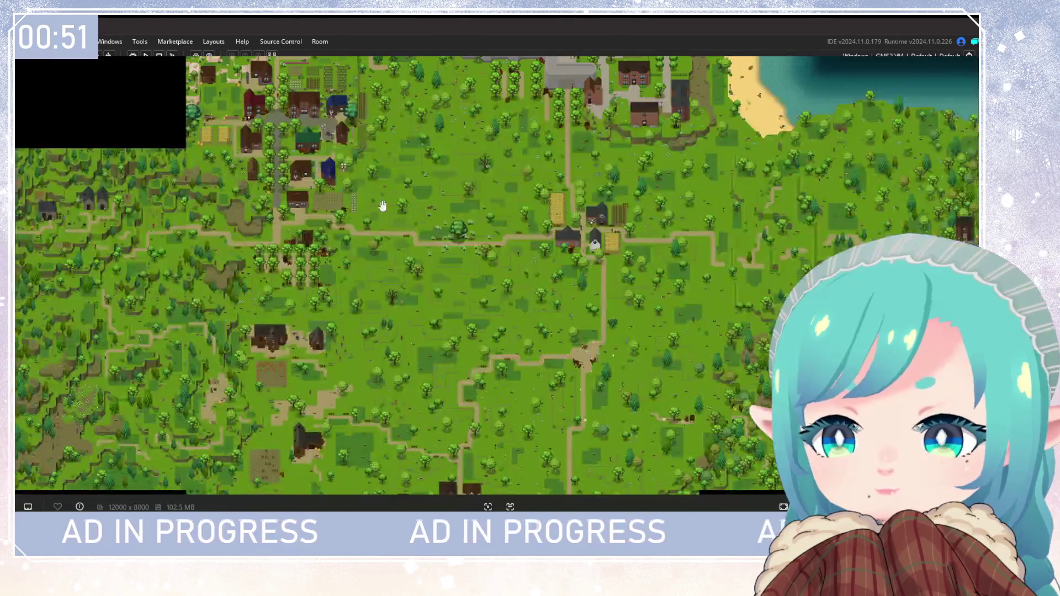
{"action": "scroll", "coordinate": [416, 331], "scroll_direction": "up", "scroll_amount": 3}
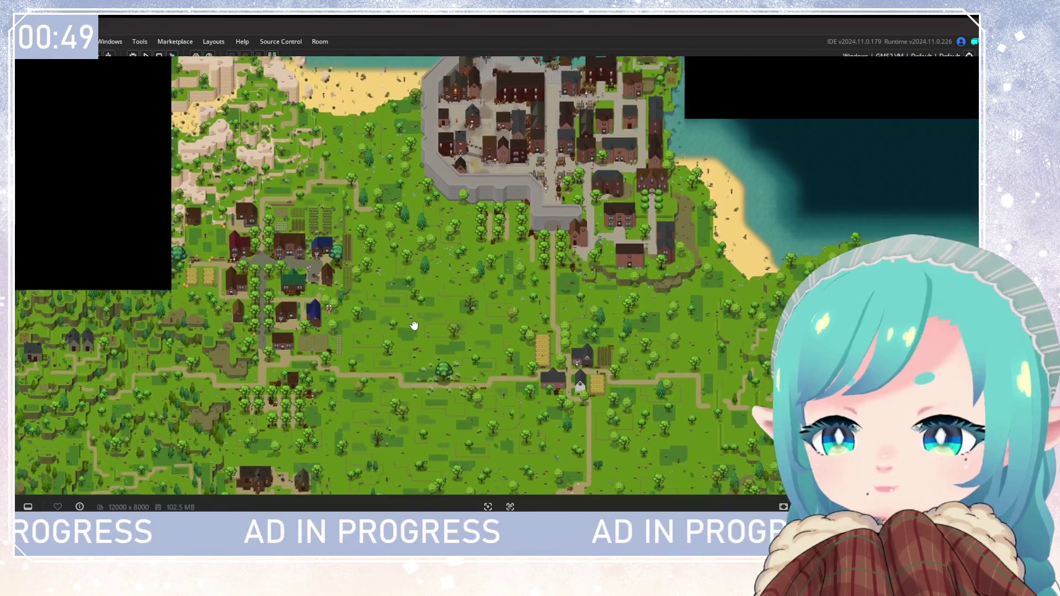
{"action": "scroll", "coordinate": [414, 324], "scroll_direction": "up", "scroll_amount": 1}
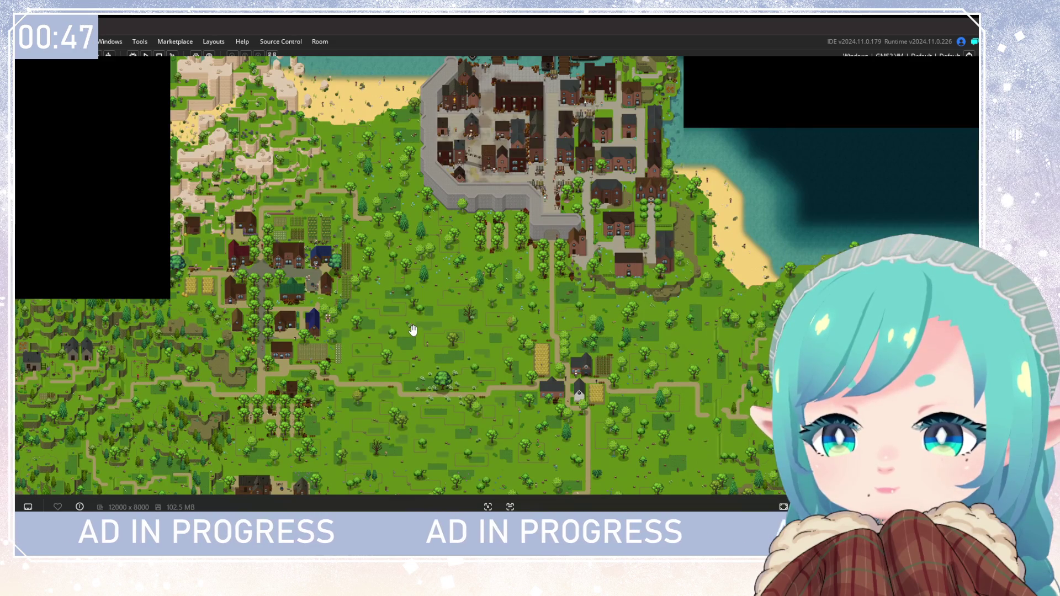
{"action": "scroll", "coordinate": [411, 322], "scroll_direction": "down", "scroll_amount": 5}
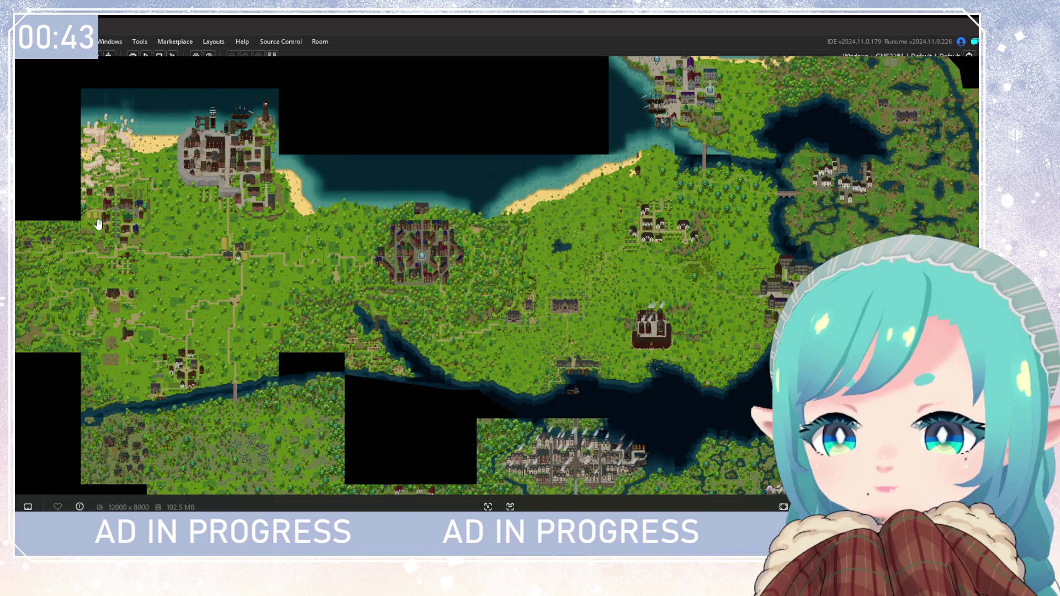
{"action": "scroll", "coordinate": [97, 224], "scroll_direction": "up", "scroll_amount": 6}
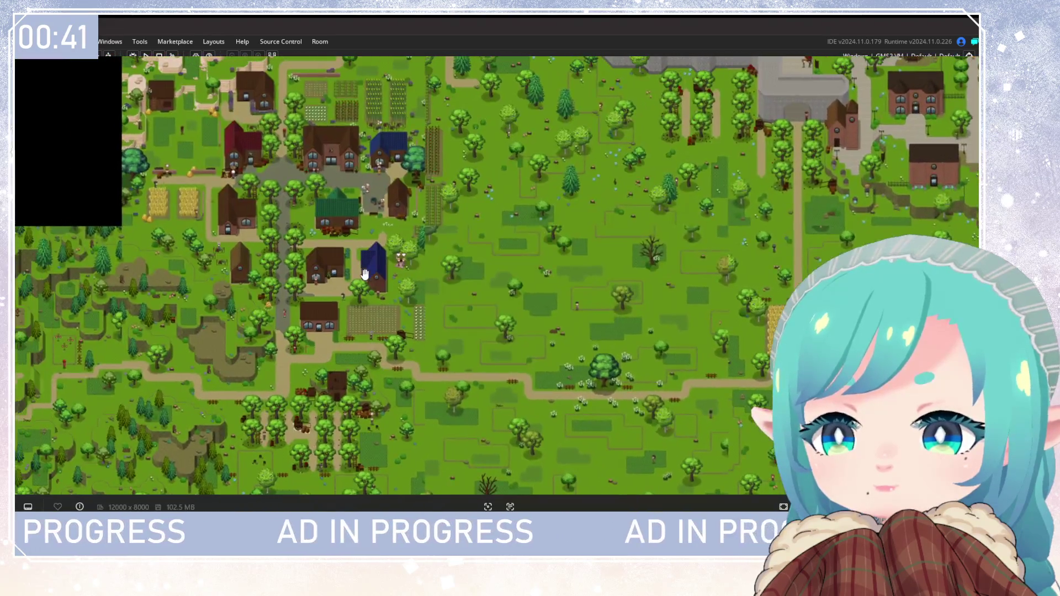
{"action": "scroll", "coordinate": [364, 273], "scroll_direction": "up", "scroll_amount": 3}
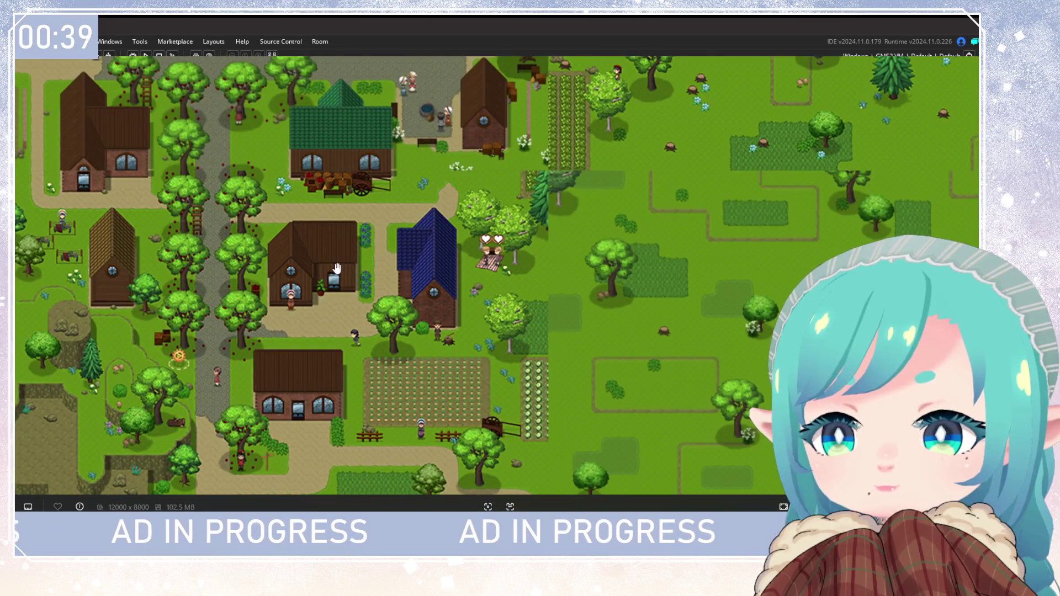
{"action": "scroll", "coordinate": [336, 269], "scroll_direction": "down", "scroll_amount": 5}
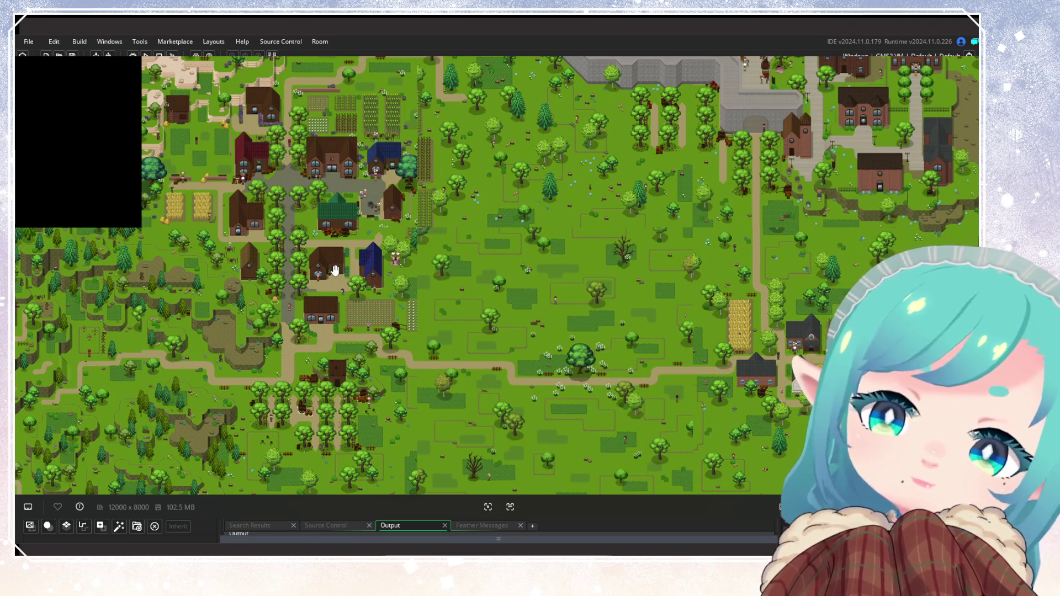
{"action": "scroll", "coordinate": [397, 169], "scroll_direction": "down", "scroll_amount": 5}
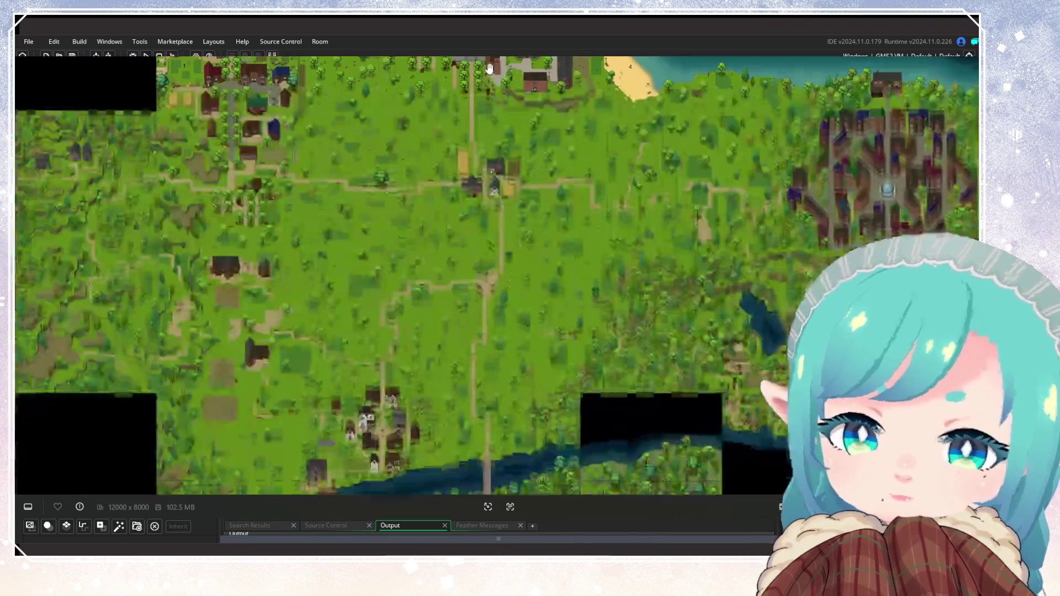
{"action": "scroll", "coordinate": [384, 341], "scroll_direction": "up", "scroll_amount": 5}
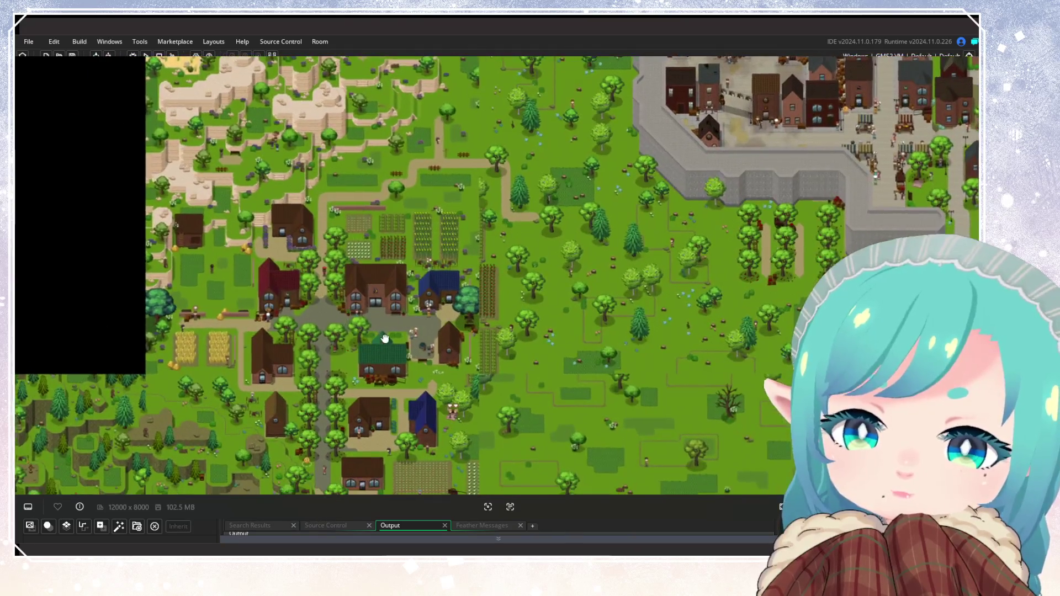
{"action": "scroll", "coordinate": [384, 341], "scroll_direction": "up", "scroll_amount": 3}
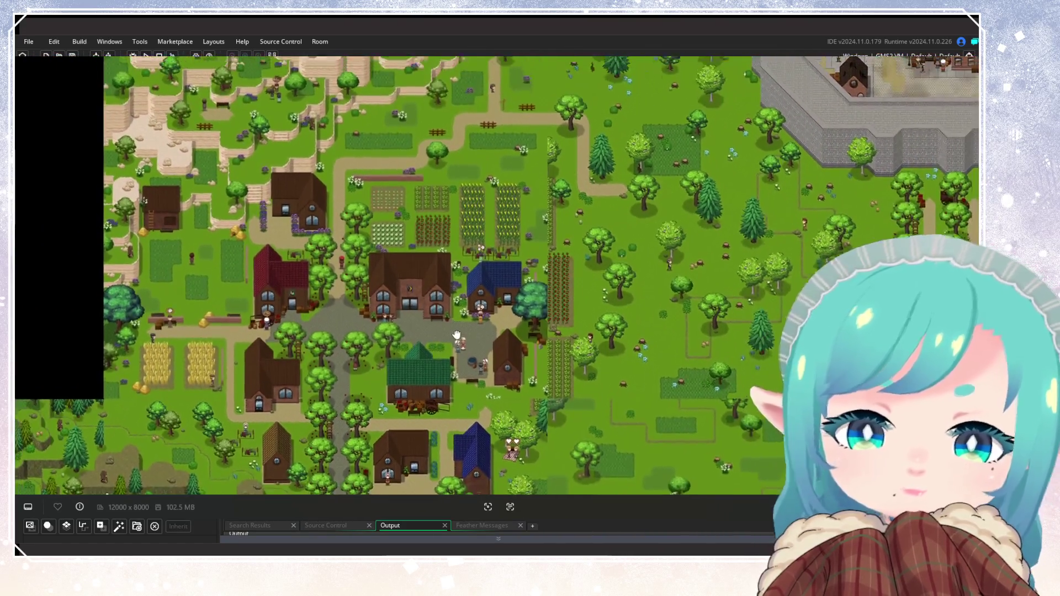
{"action": "left_click_drag", "start_coordinate": [456, 335], "coordinate": [449, 408]}
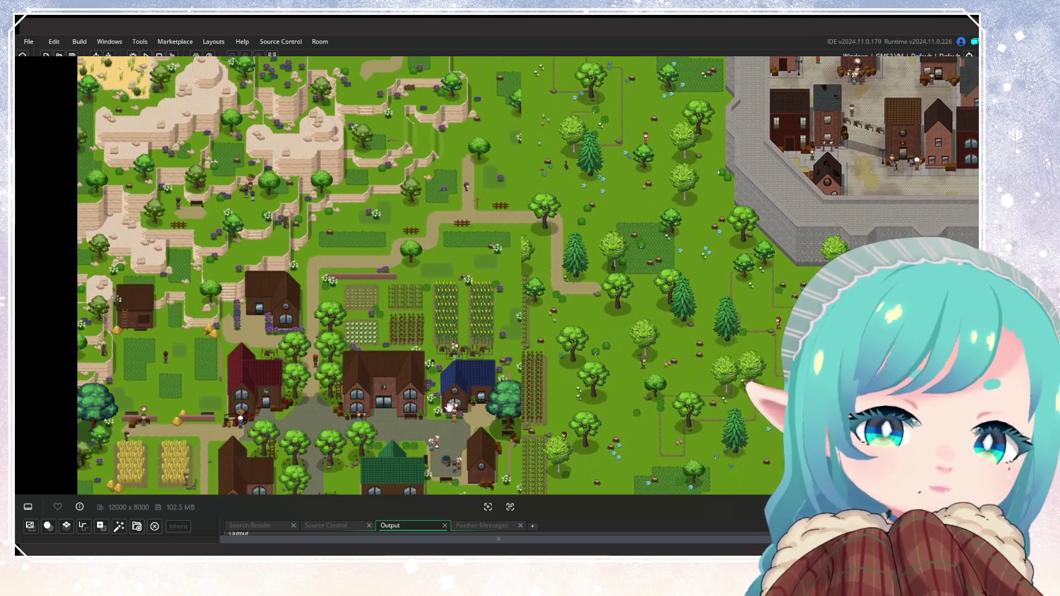
{"action": "scroll", "coordinate": [449, 407], "scroll_direction": "down", "scroll_amount": 2}
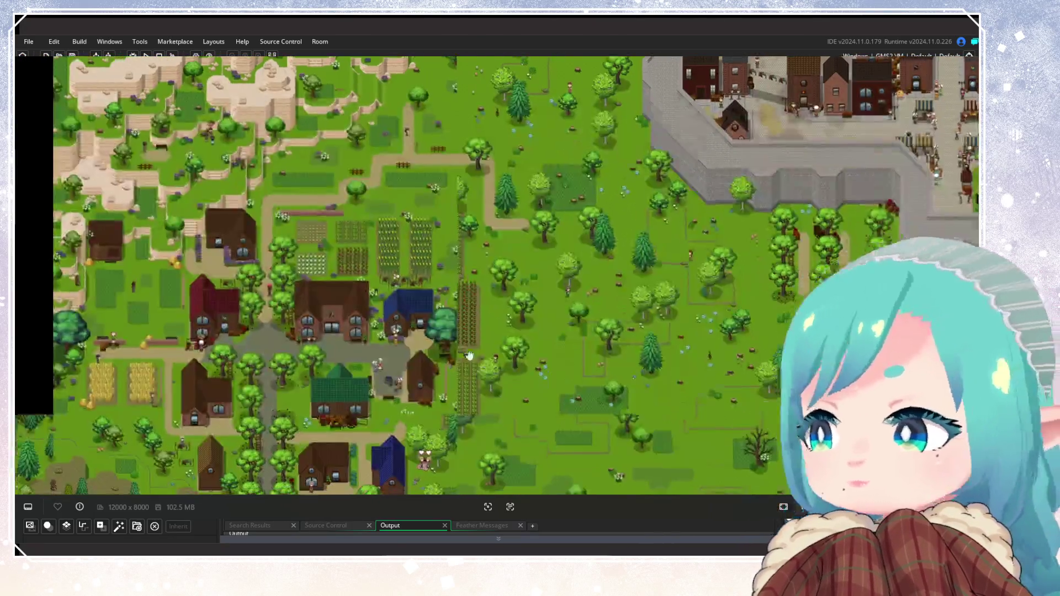
{"action": "scroll", "coordinate": [403, 279], "scroll_direction": "down", "scroll_amount": 3}
{"action": "scroll", "coordinate": [368, 247], "scroll_direction": "up", "scroll_amount": 2}
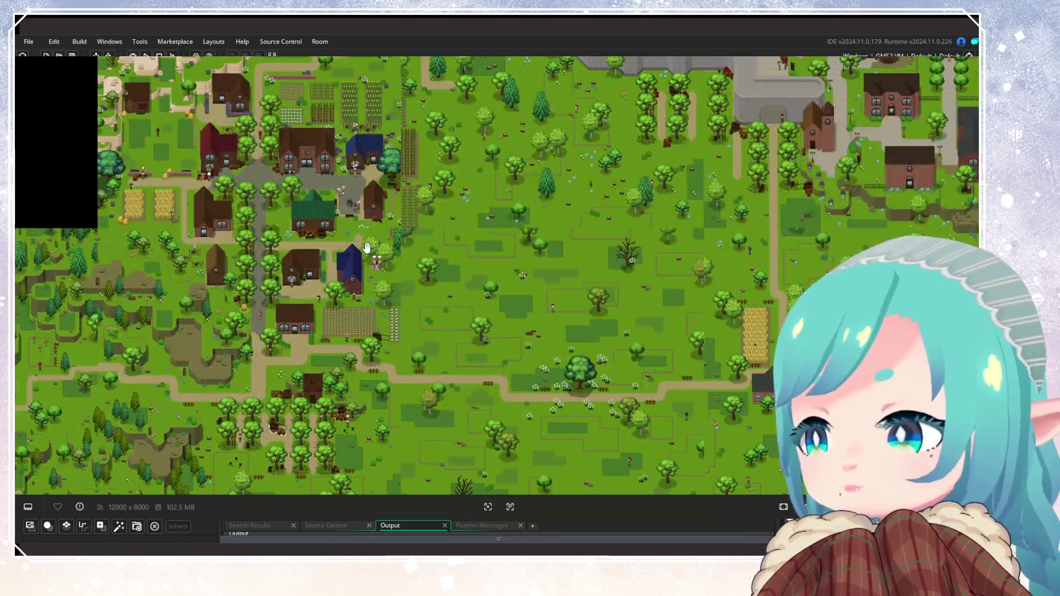
{"action": "left_click_drag", "start_coordinate": [367, 247], "coordinate": [409, 265]}
{"action": "mouse_move", "coordinate": [461, 352]}
{"action": "left_mouse_down"}
{"action": "mouse_move", "coordinate": [473, 324]}
{"action": "mouse_move", "coordinate": [458, 220]}
{"action": "mouse_move", "coordinate": [461, 308]}
{"action": "left_mouse_up"}
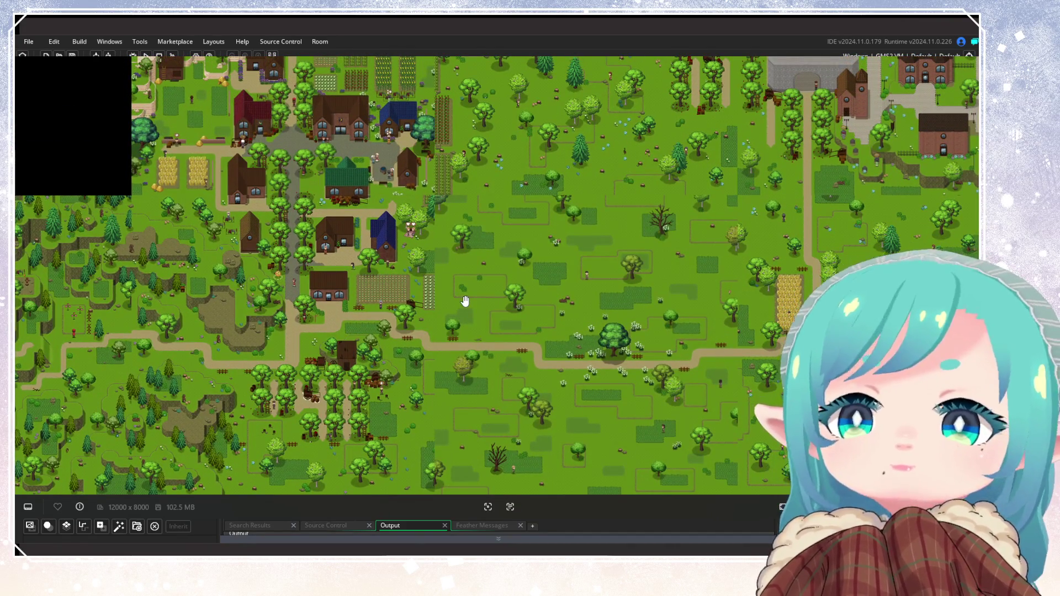